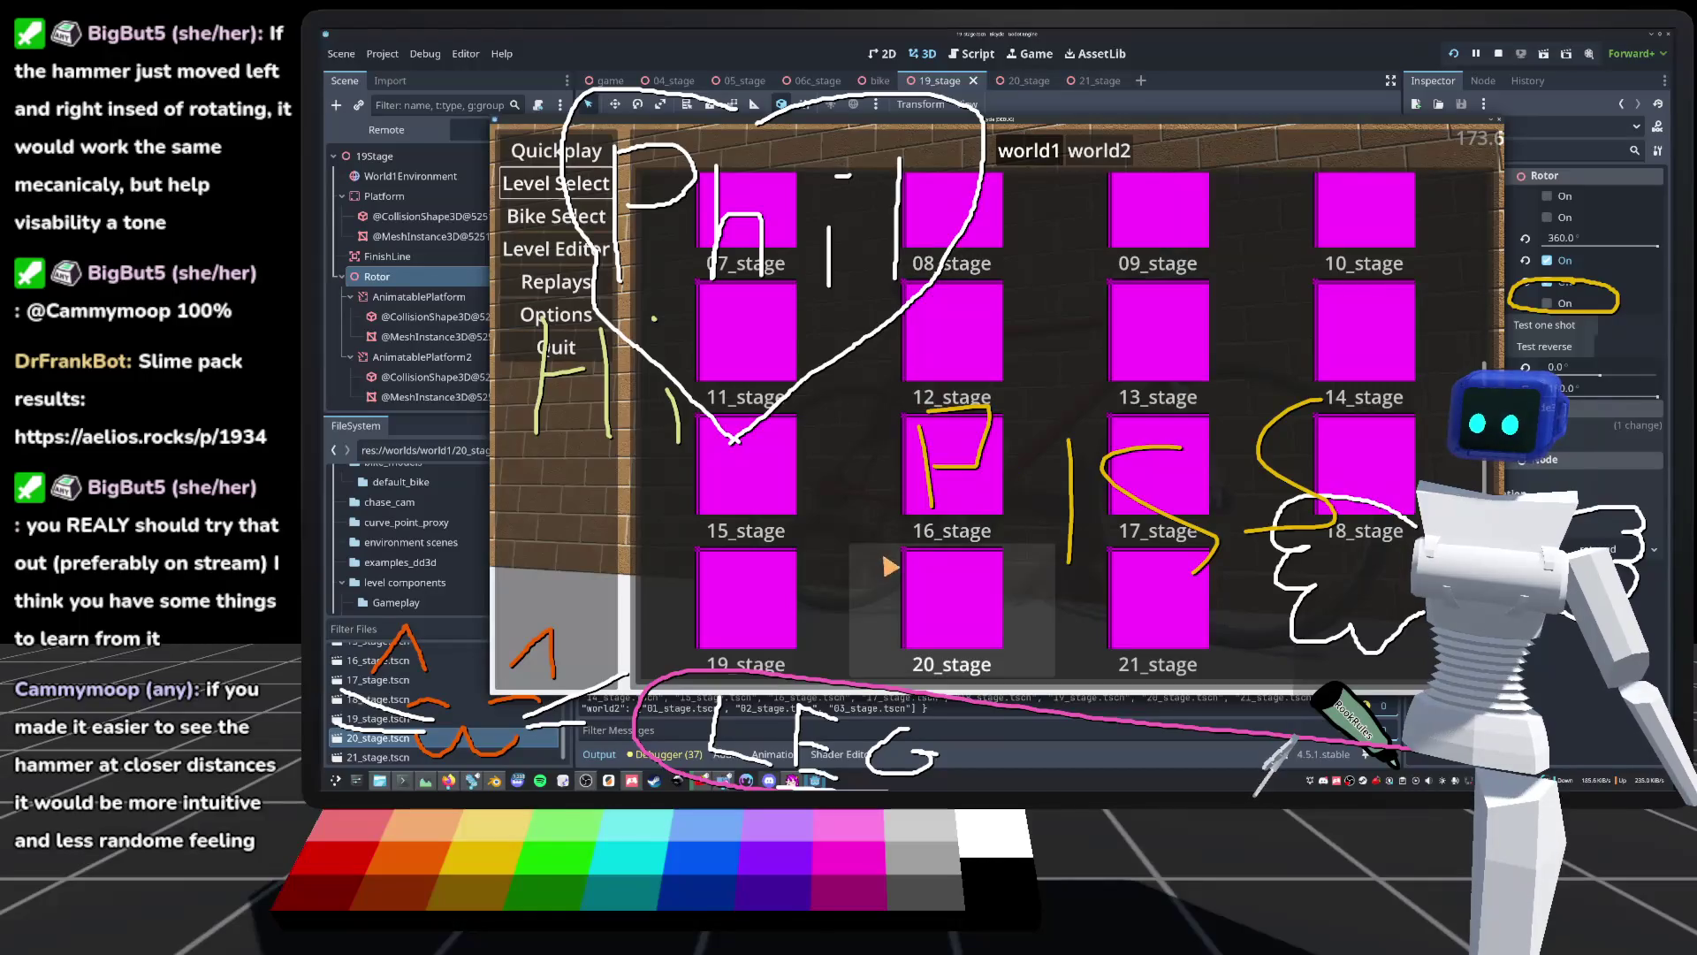
Step: Ride 19_stage with camlock on until the hammer topples the bike, then stop the game
click(774, 601)
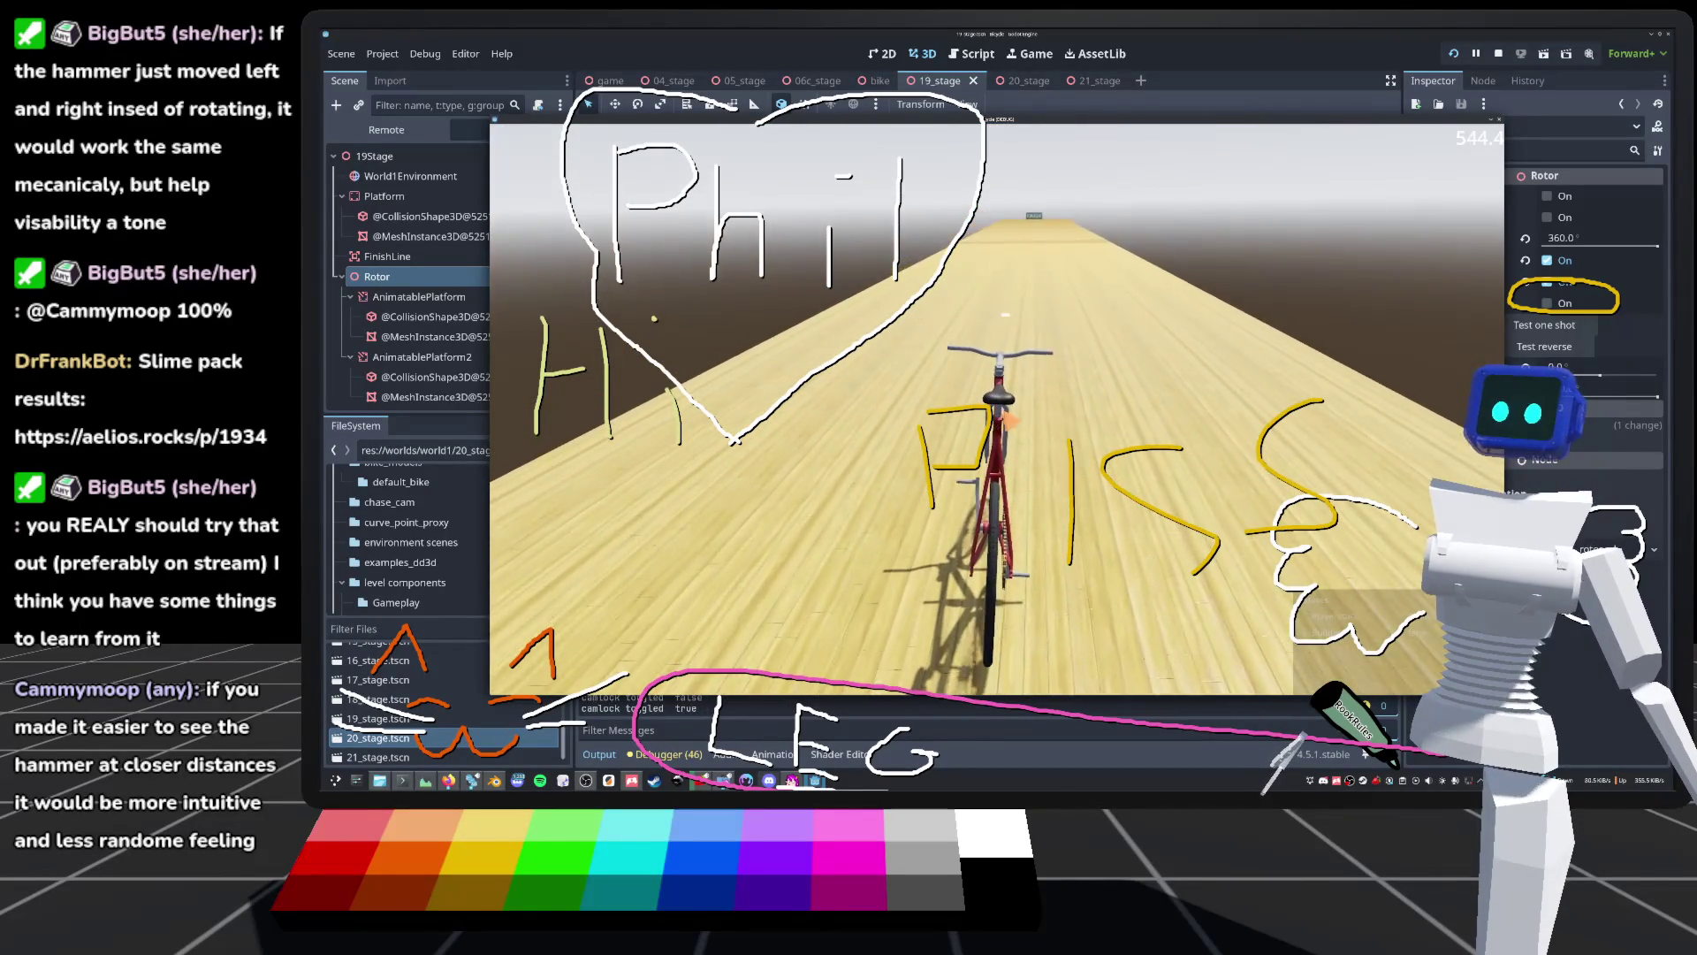
key(c)
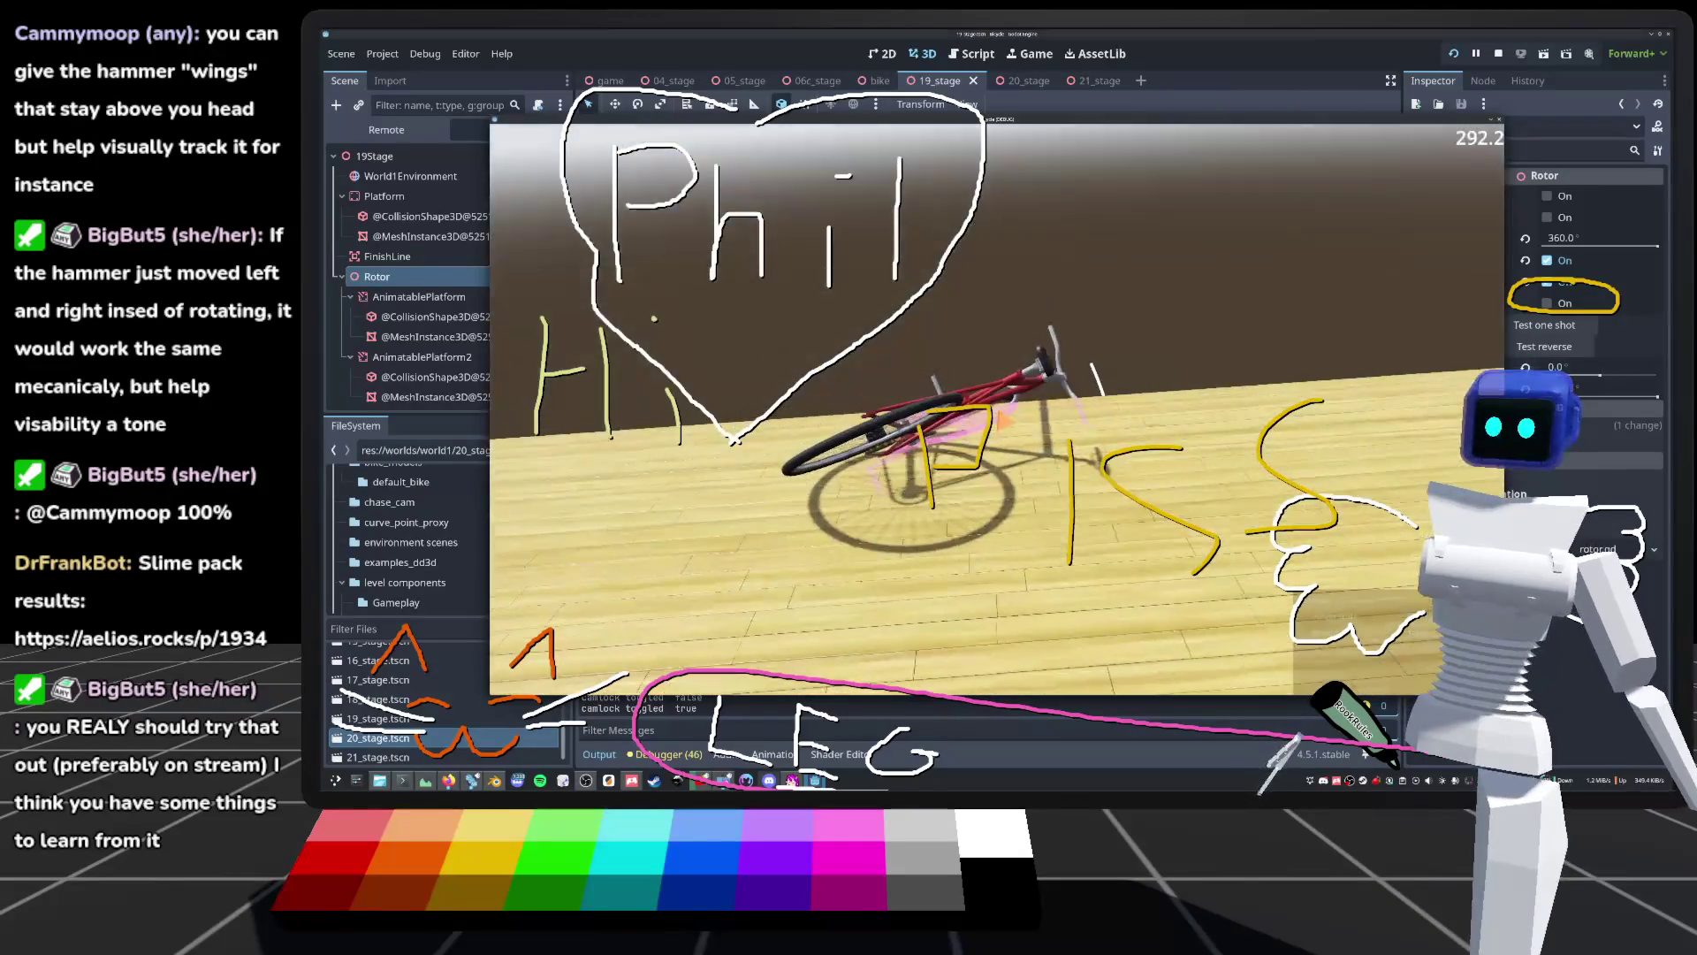
key(F8)
scroll(987, 354, up, 2)
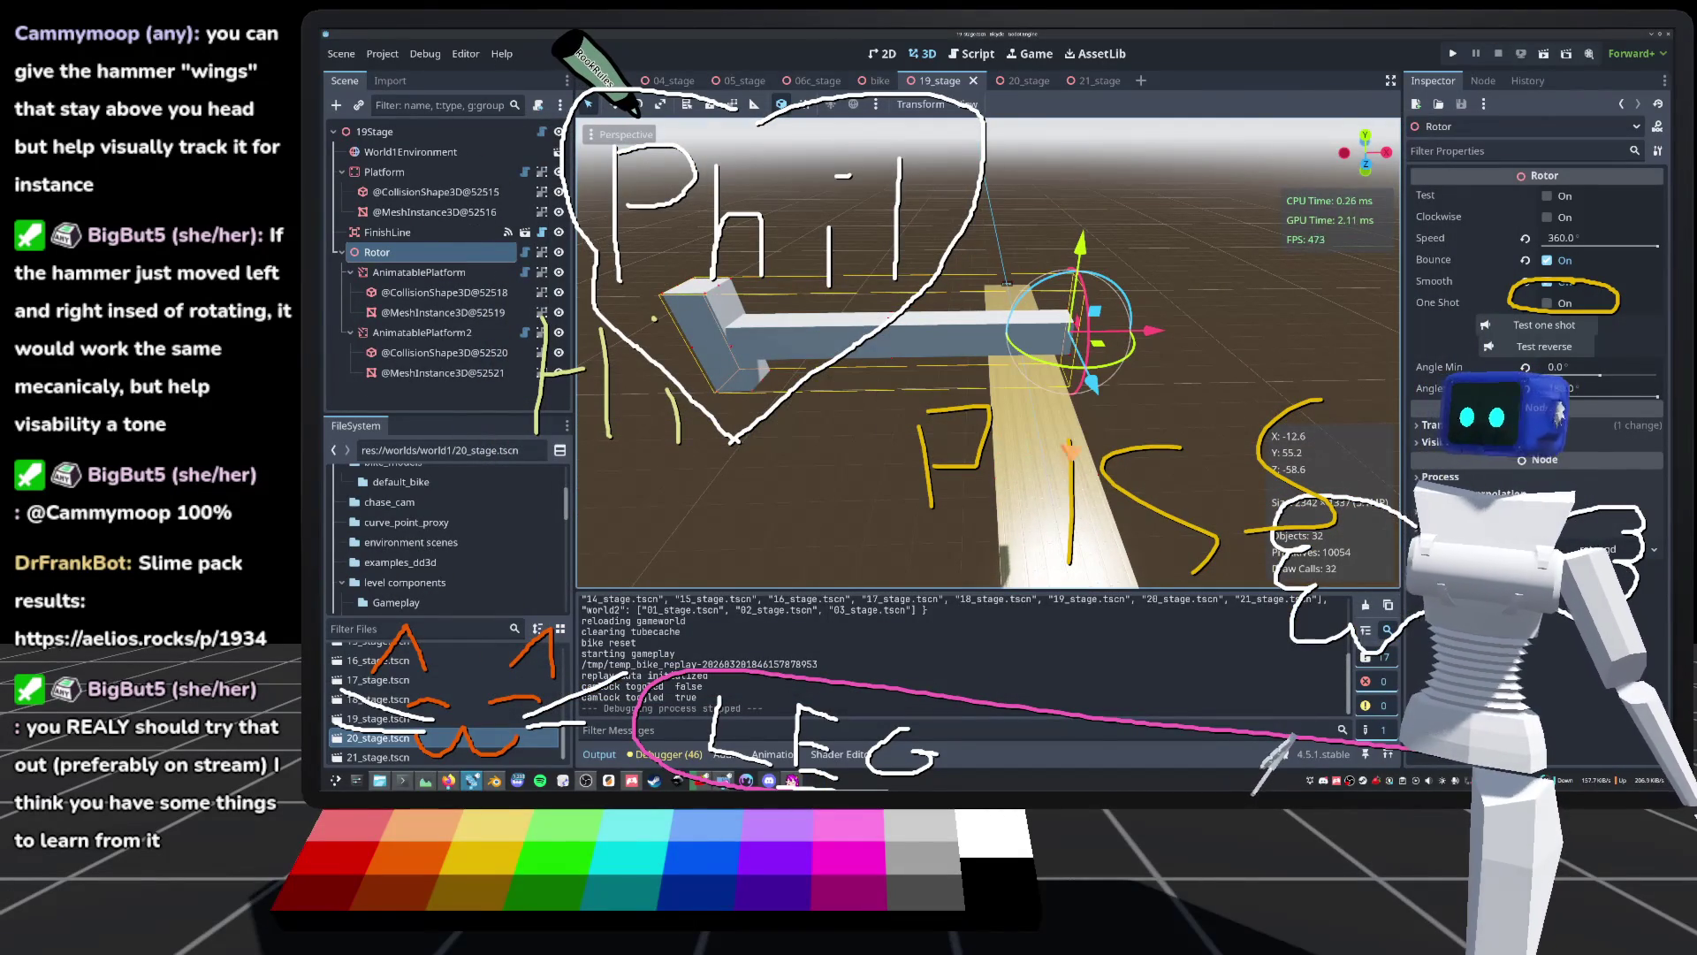
Step: Orbit and zoom around the Rotor hammer, ending on a front orthographic view
drag(987, 353, 988, 300)
scroll(987, 354, down, 3)
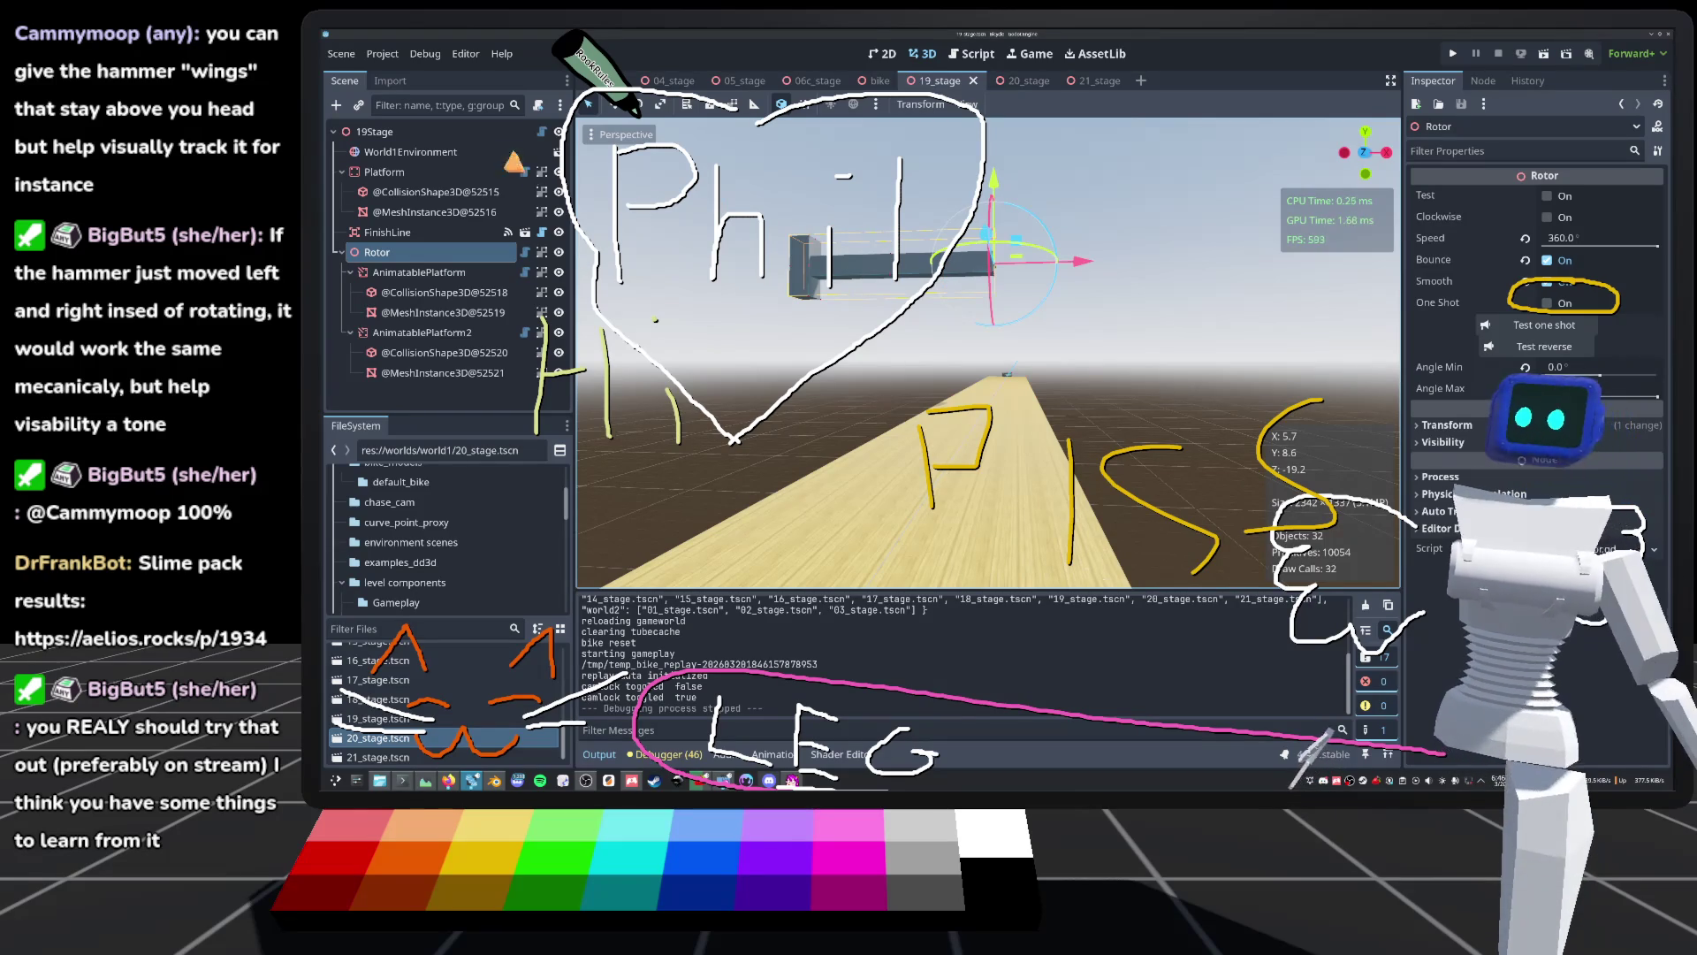
drag(768, 405, 807, 344)
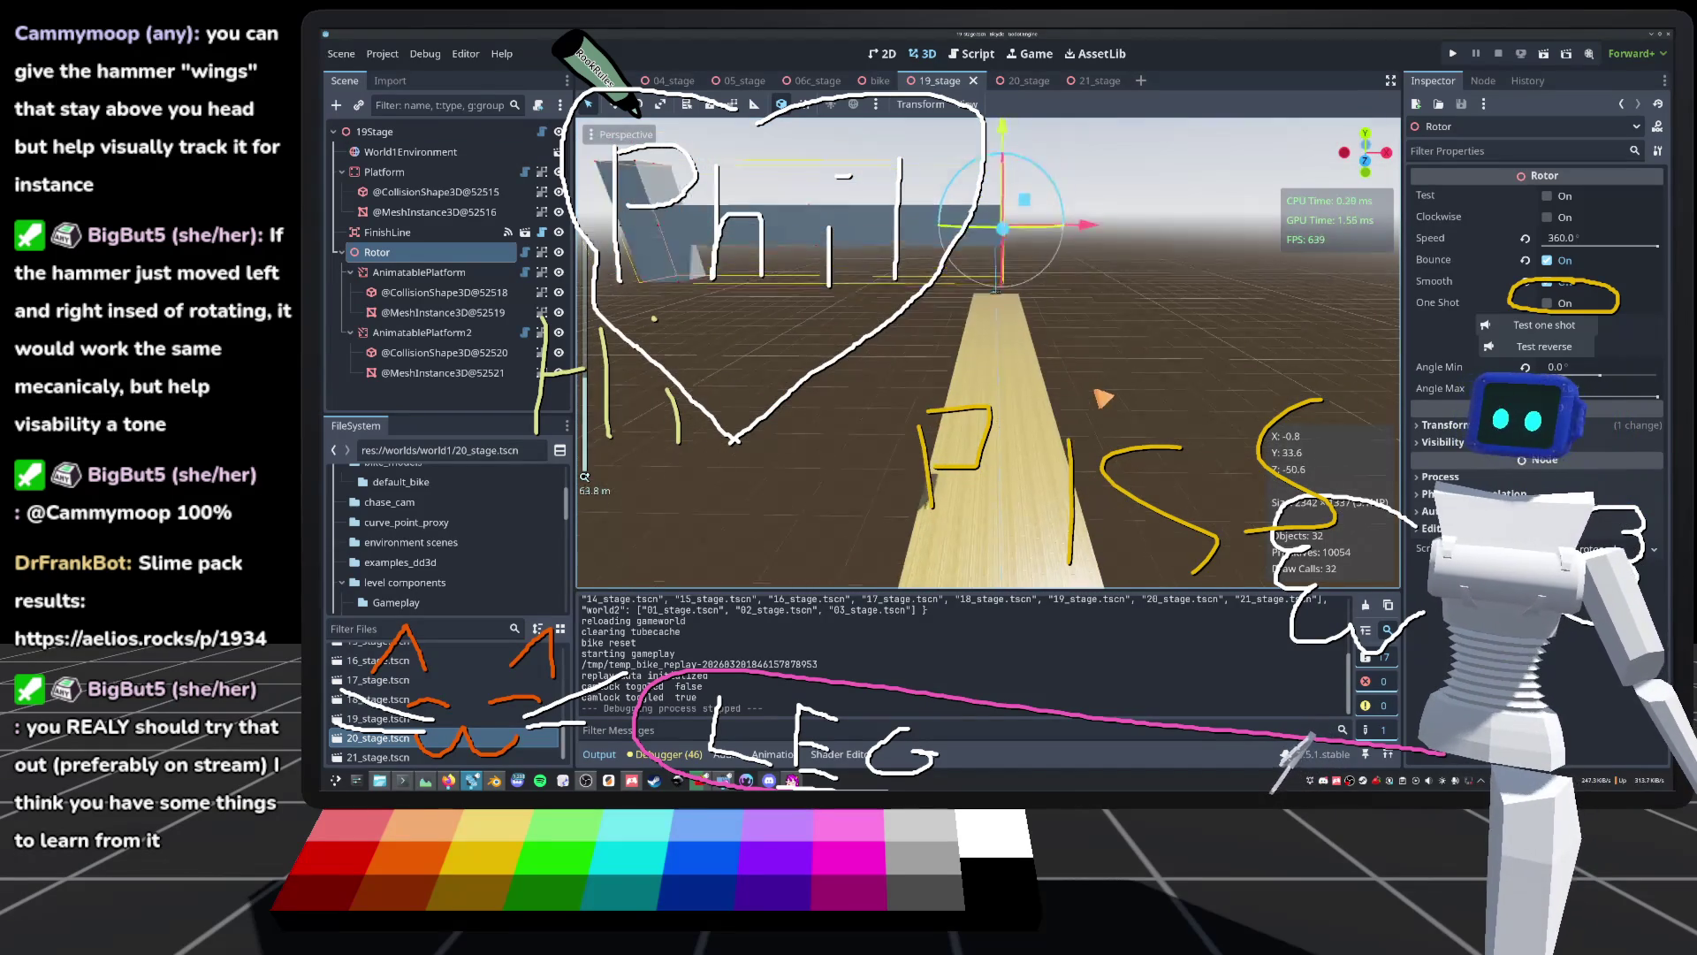
scroll(1102, 382, down, 3)
drag(1102, 382, 1093, 365)
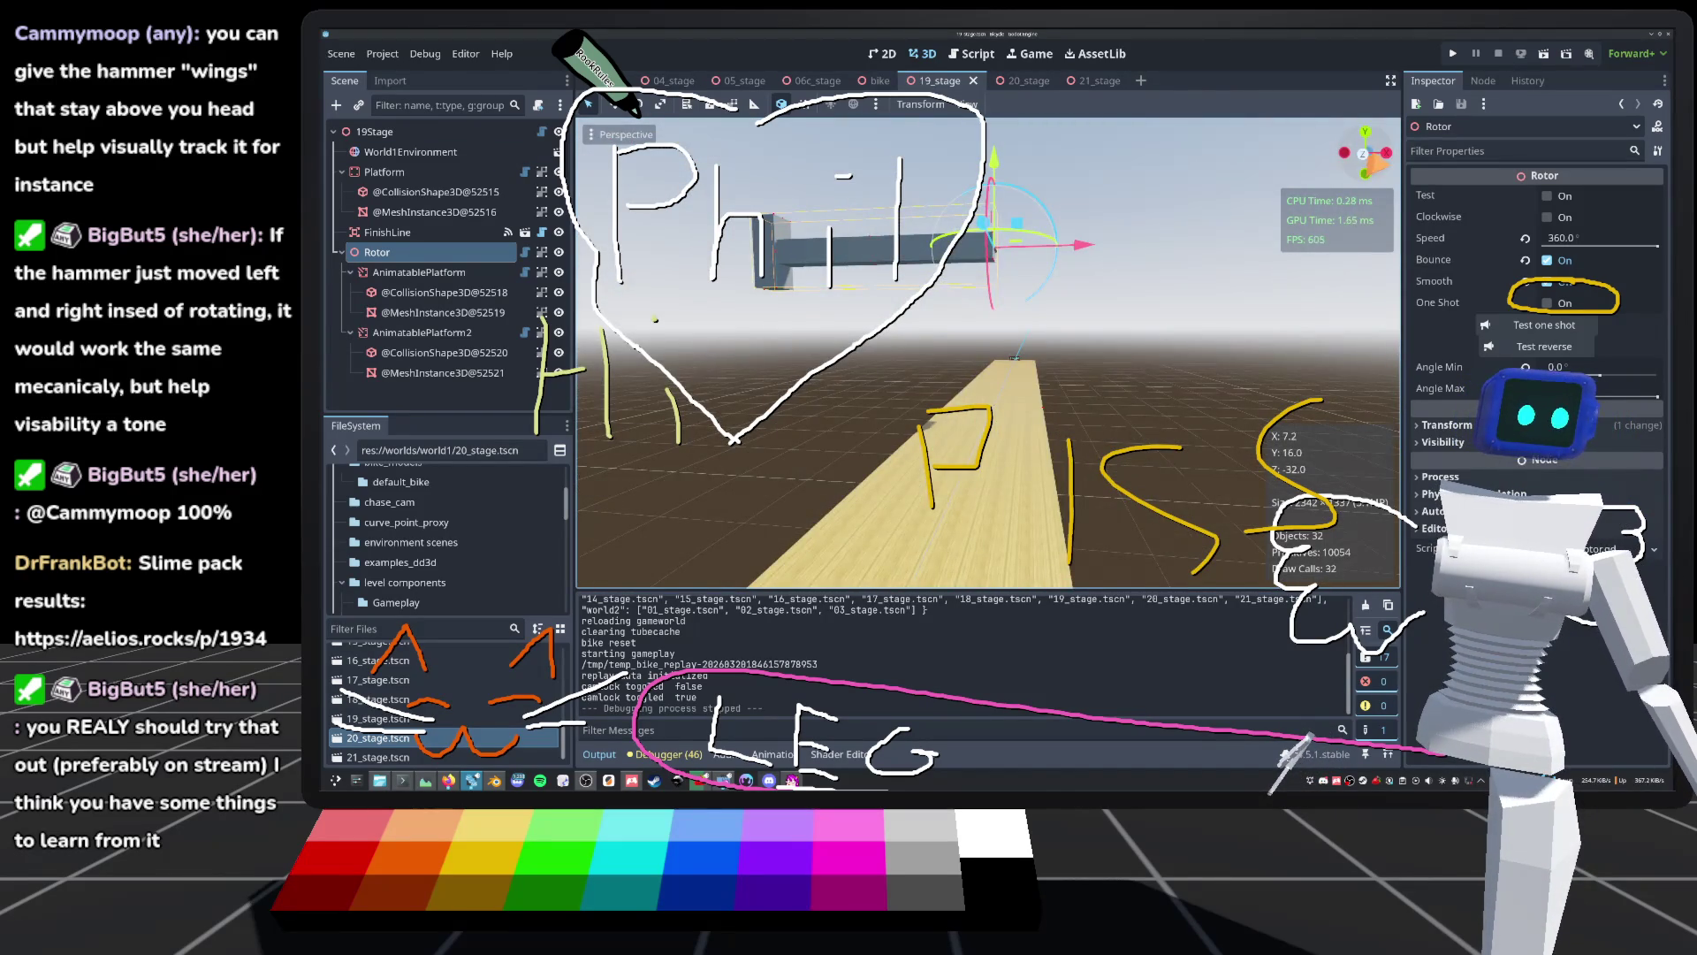
key(KP_1)
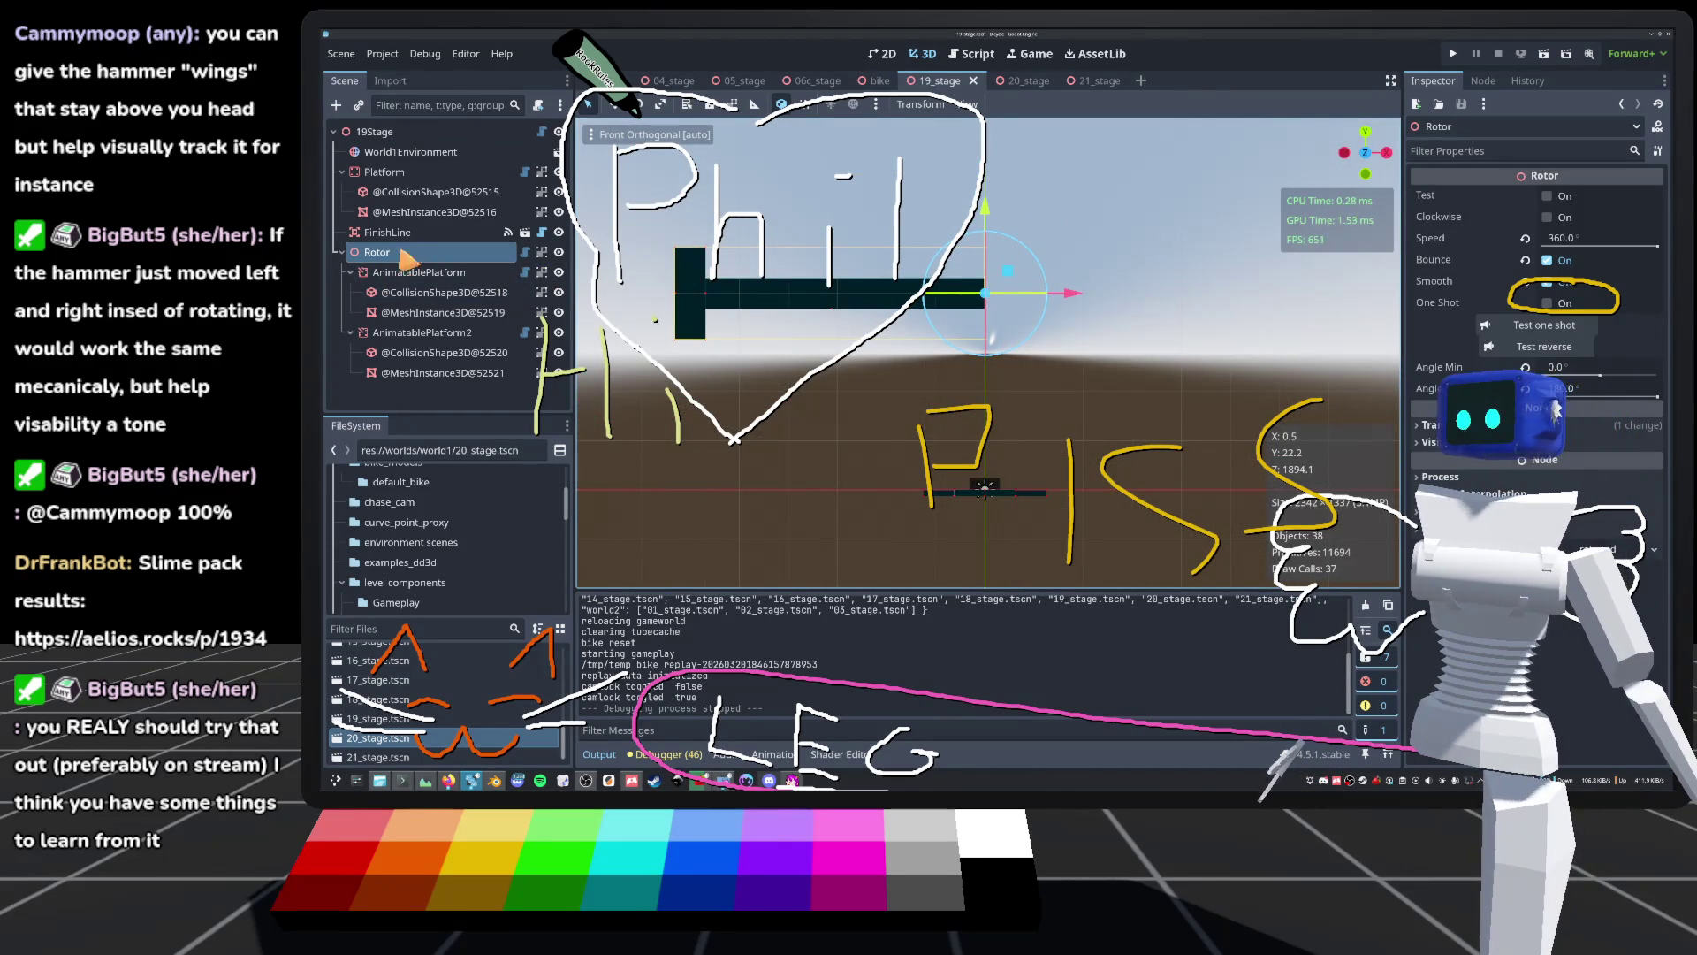
Step: Shift the hammer head AnimatablePlatform2 16 units along X and run the game
click(432, 272)
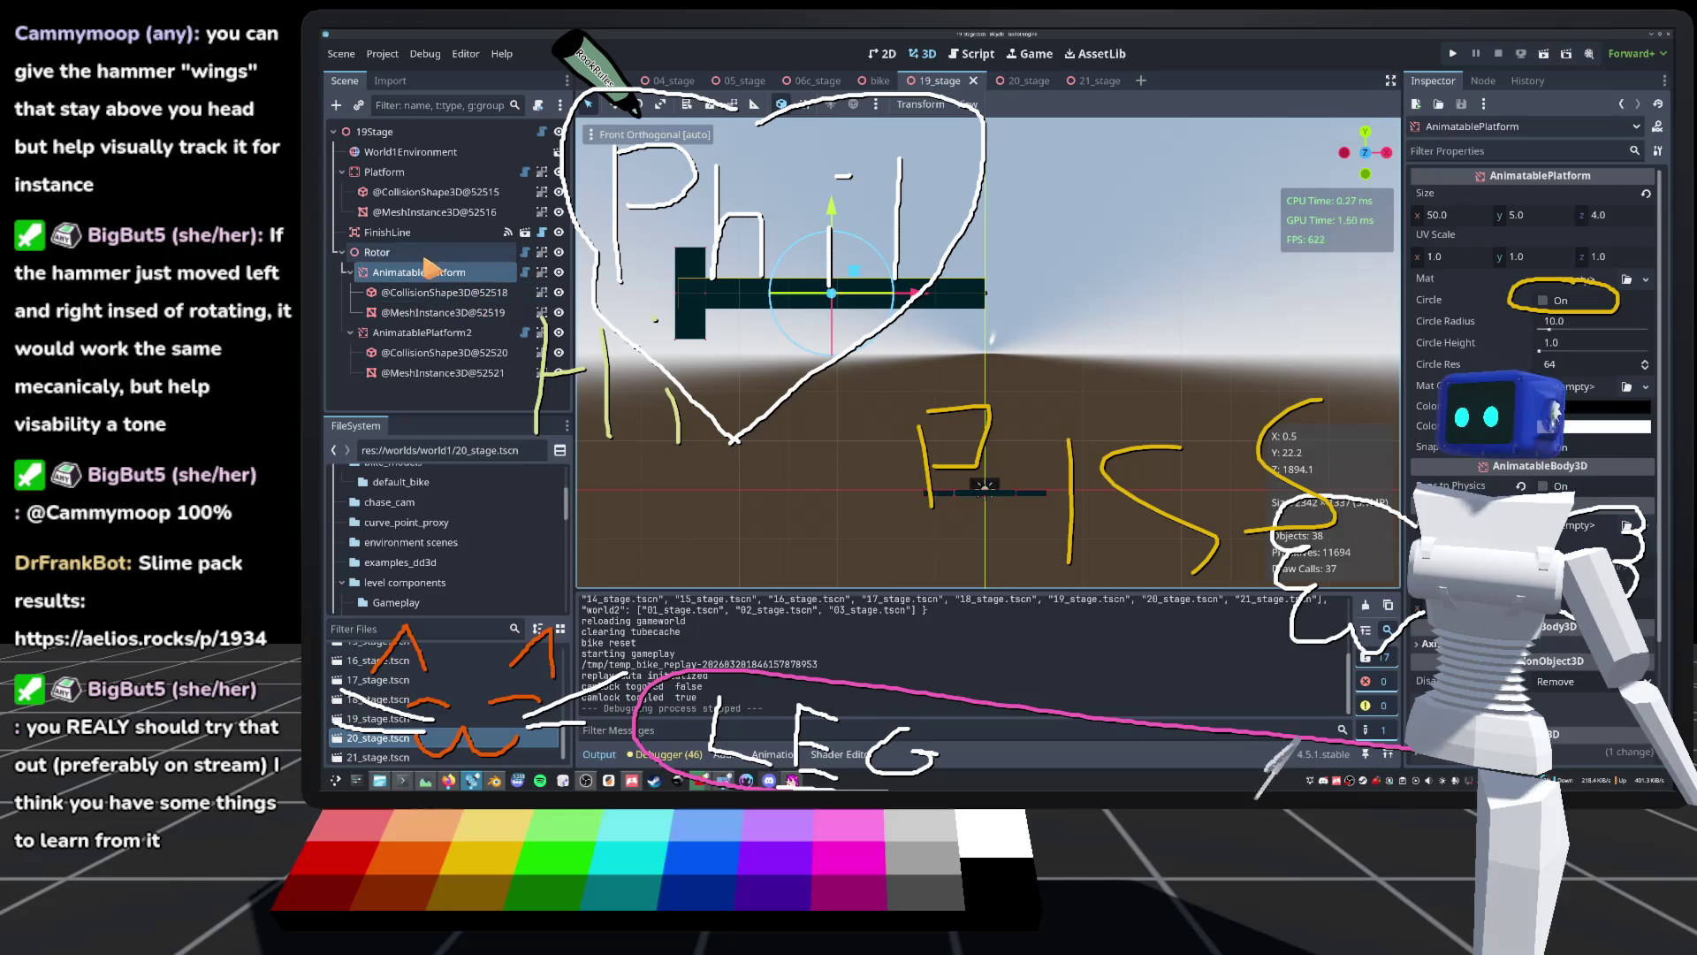
click(408, 272)
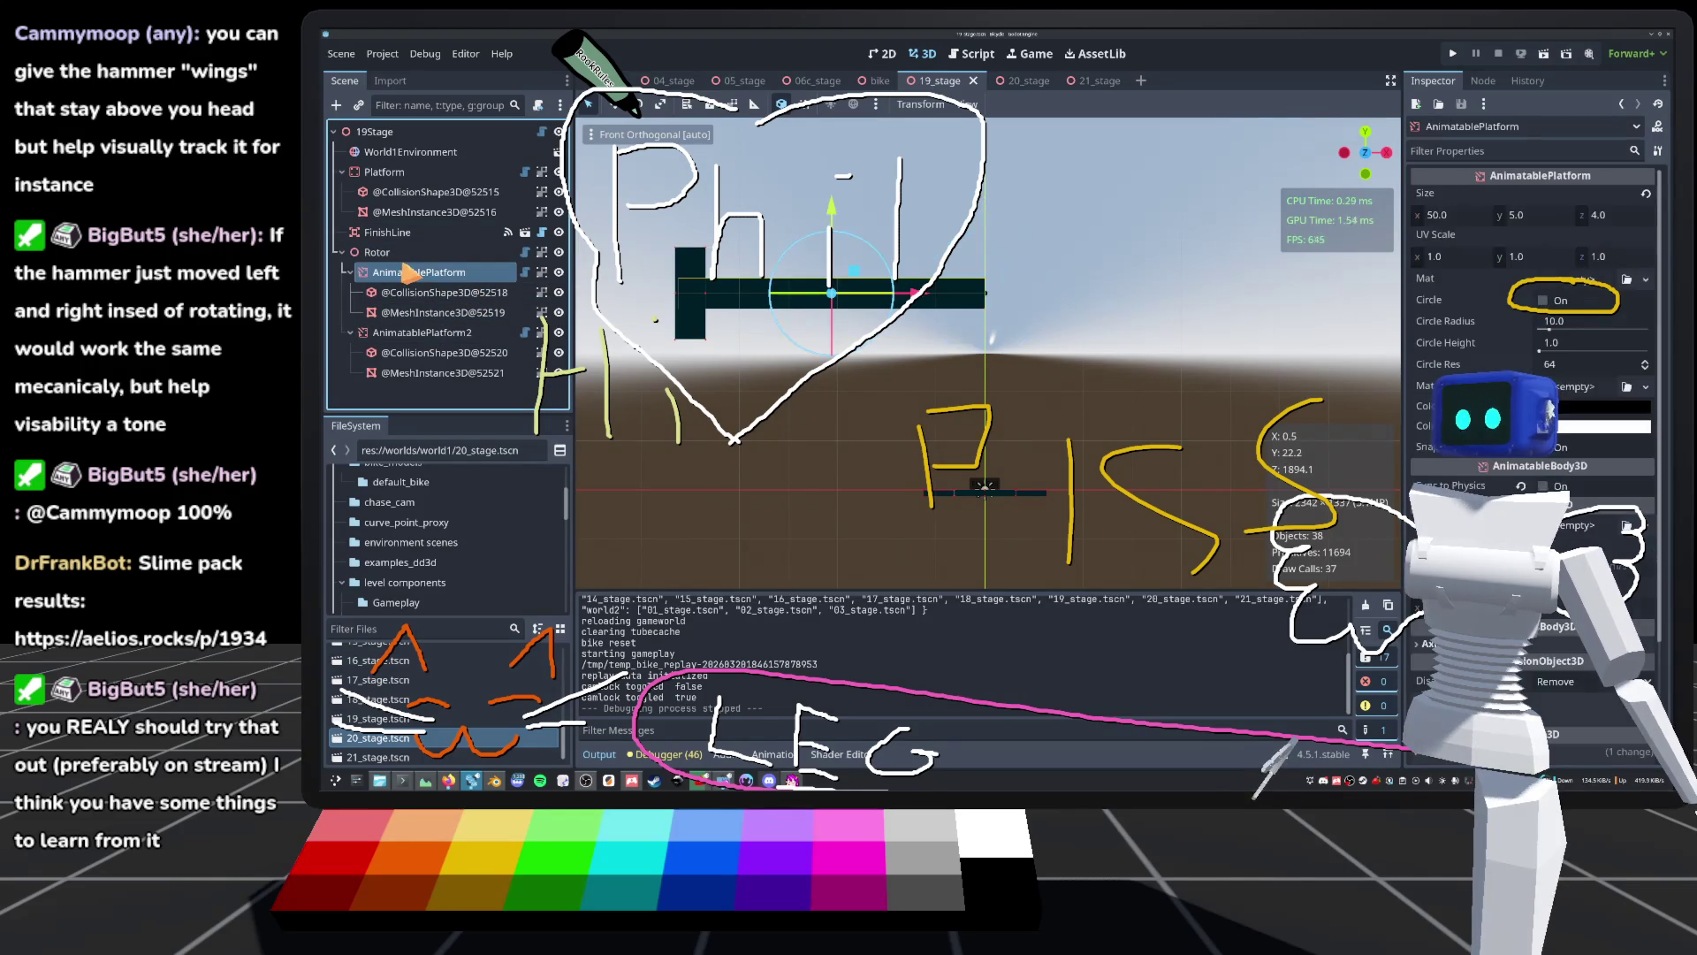
click(422, 332)
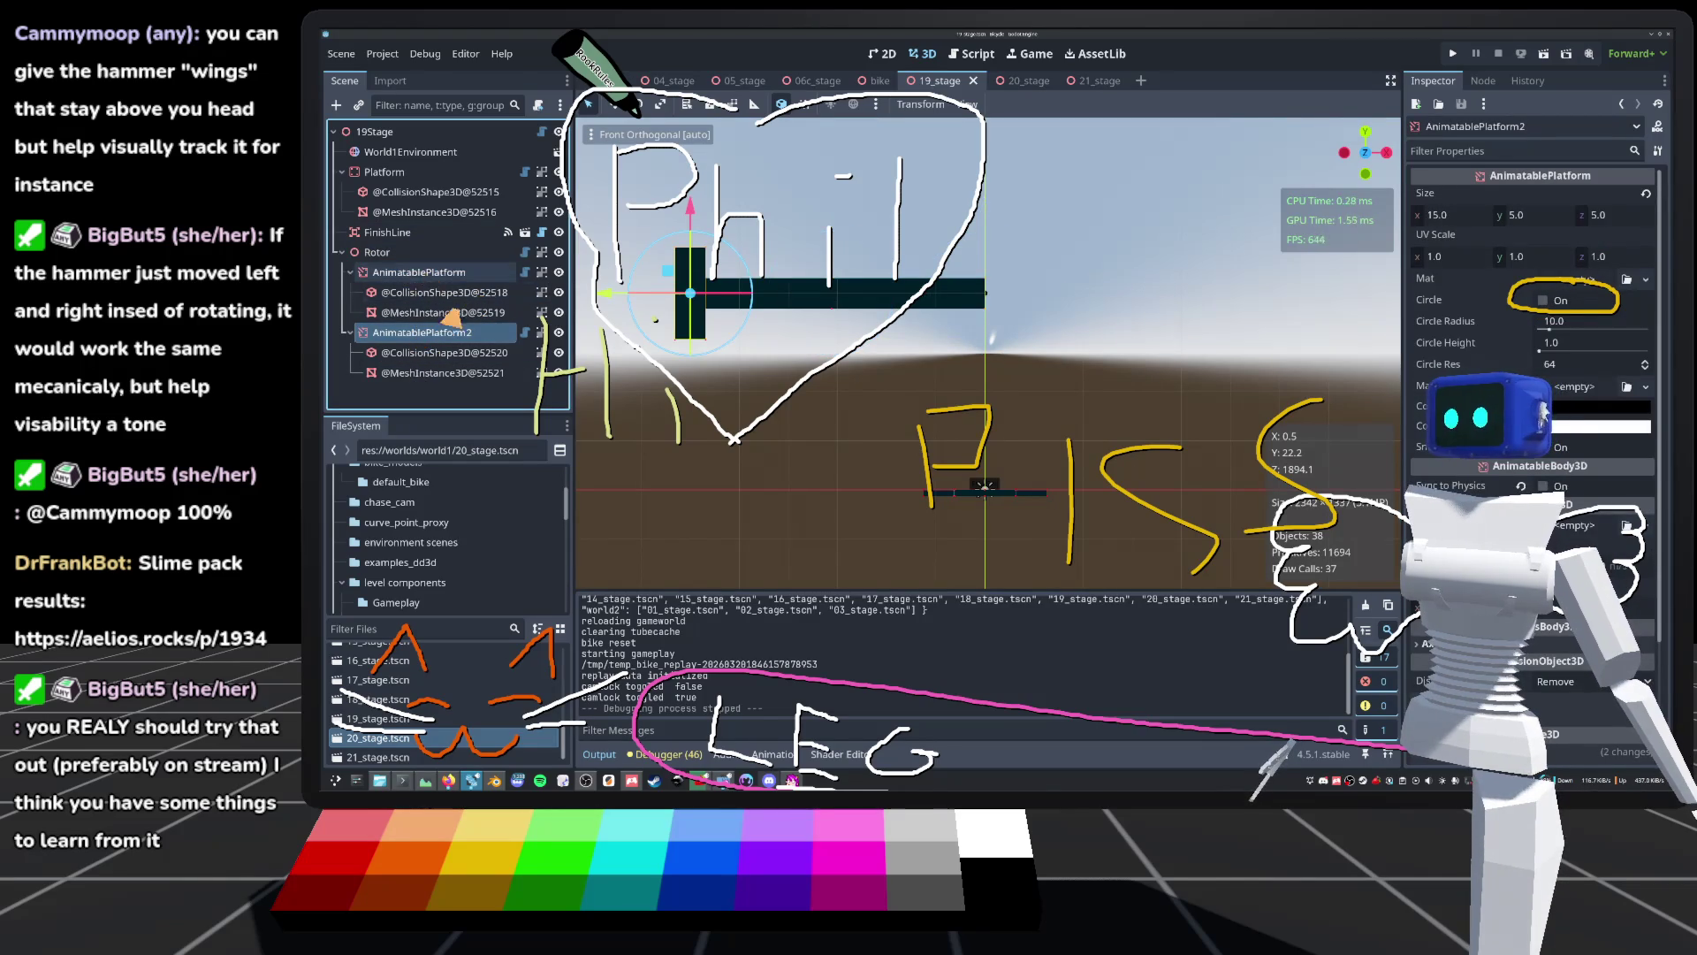
drag(625, 309, 712, 301)
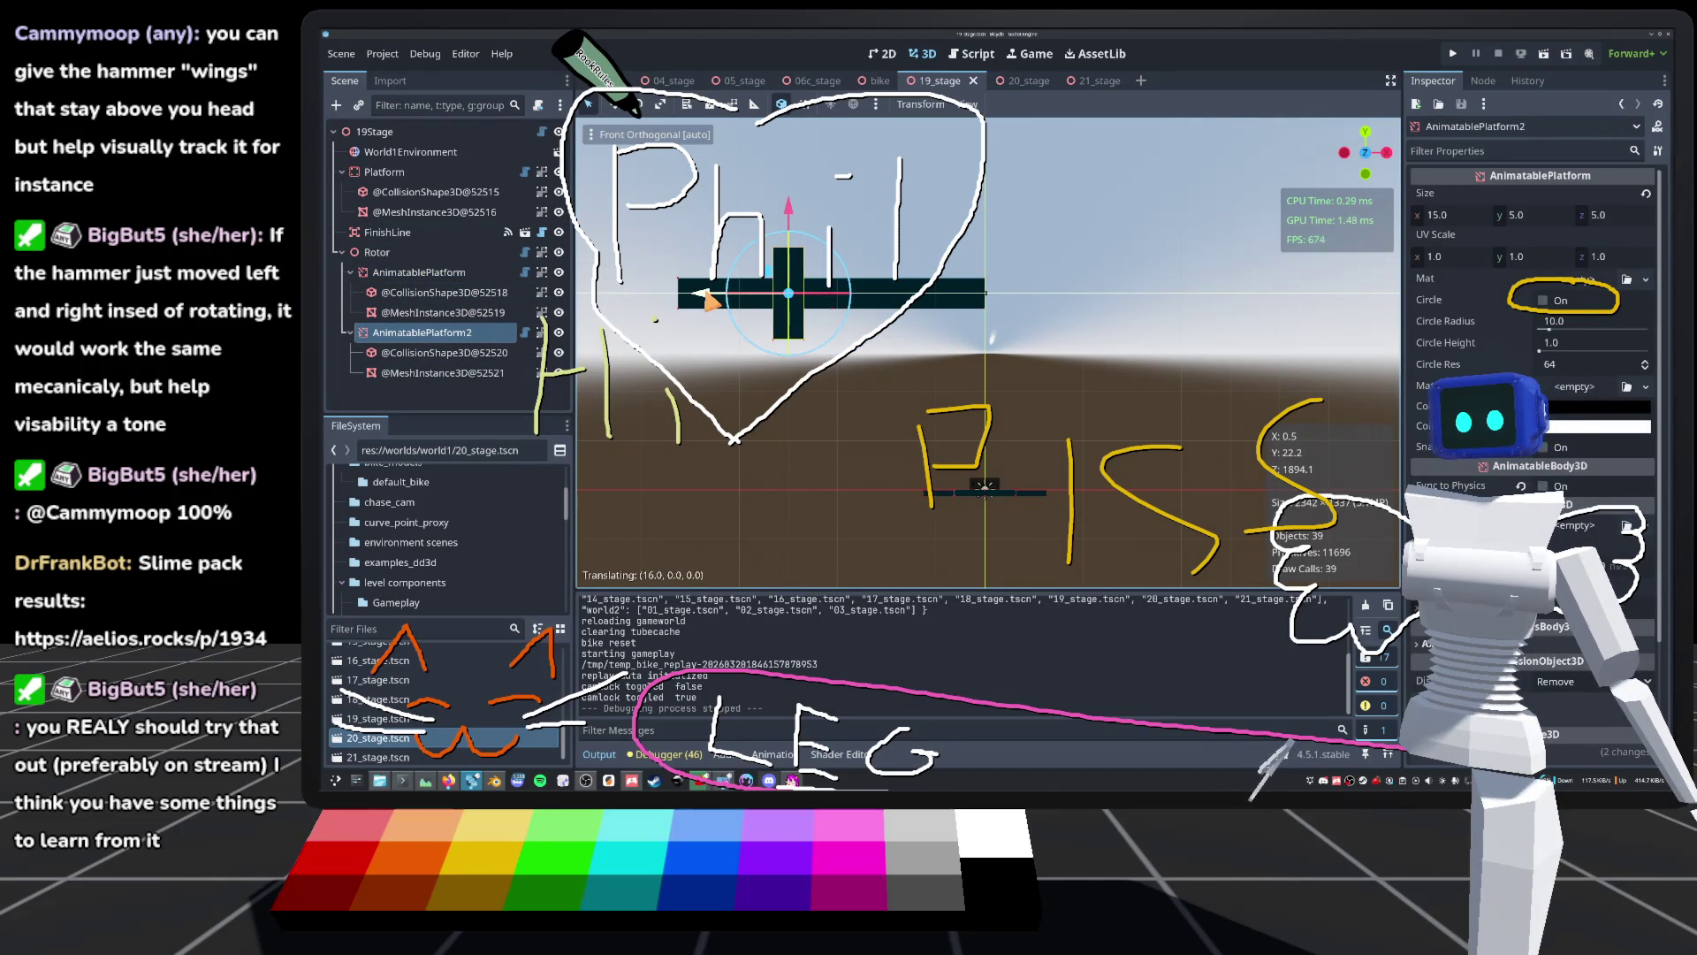
key(F5)
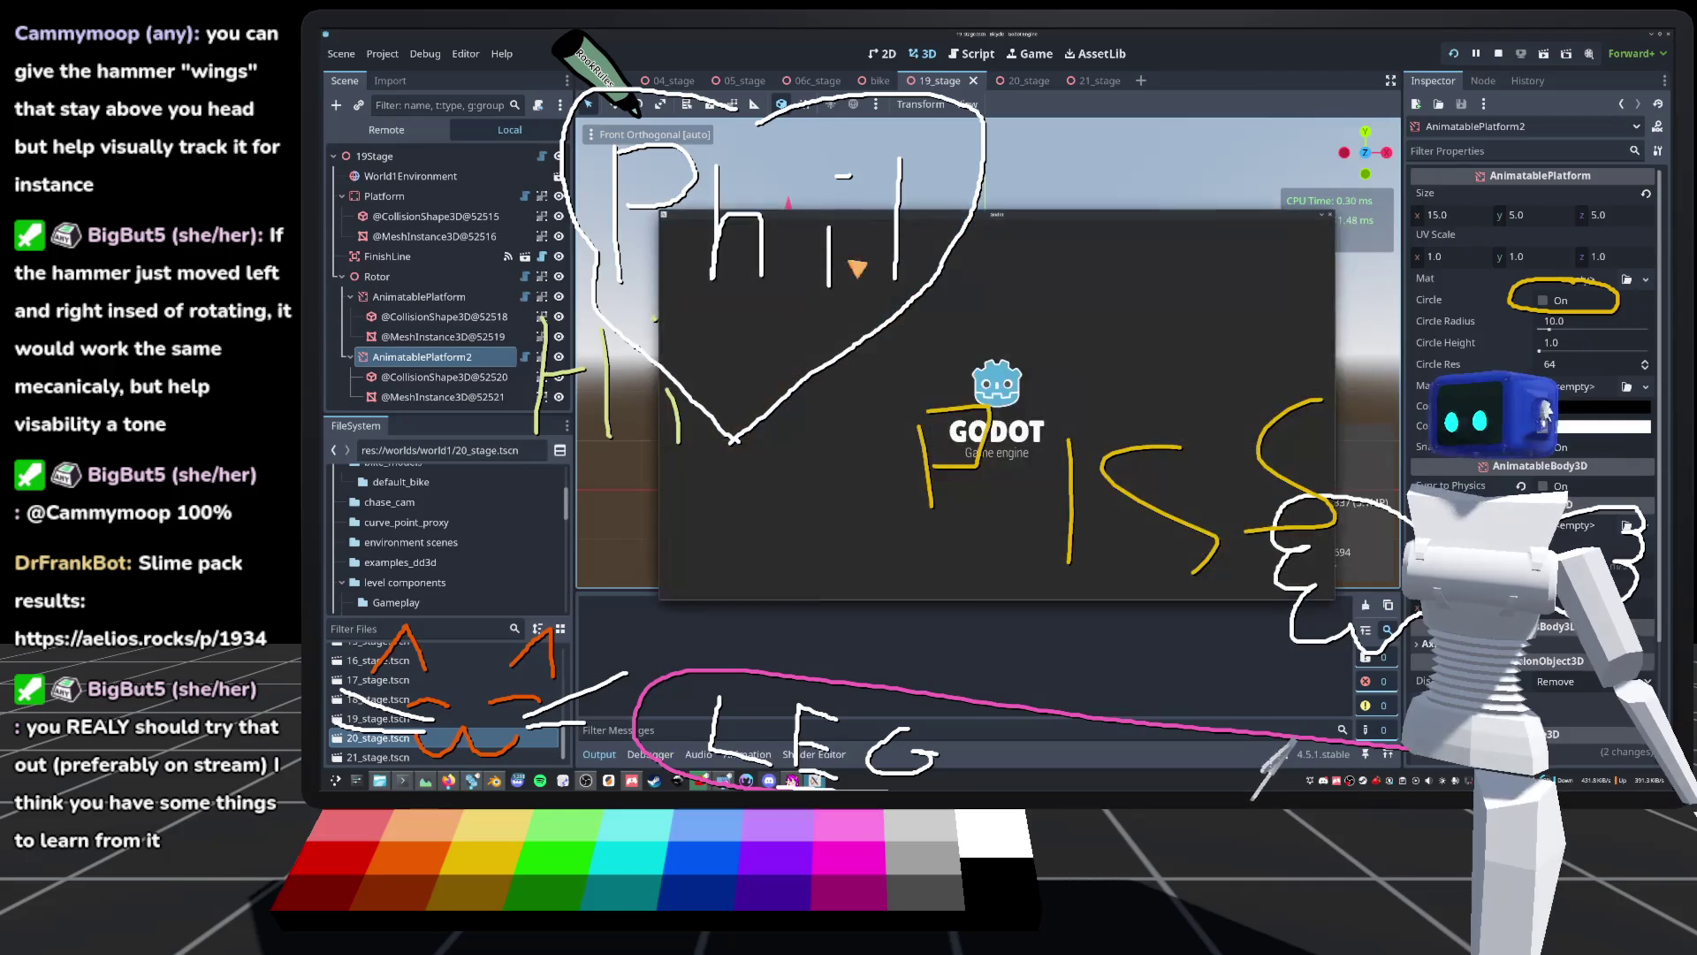
Step: Test ride a stage, then nudge AnimatablePlatform2 2 units further along X
scroll(913, 541, down, 3)
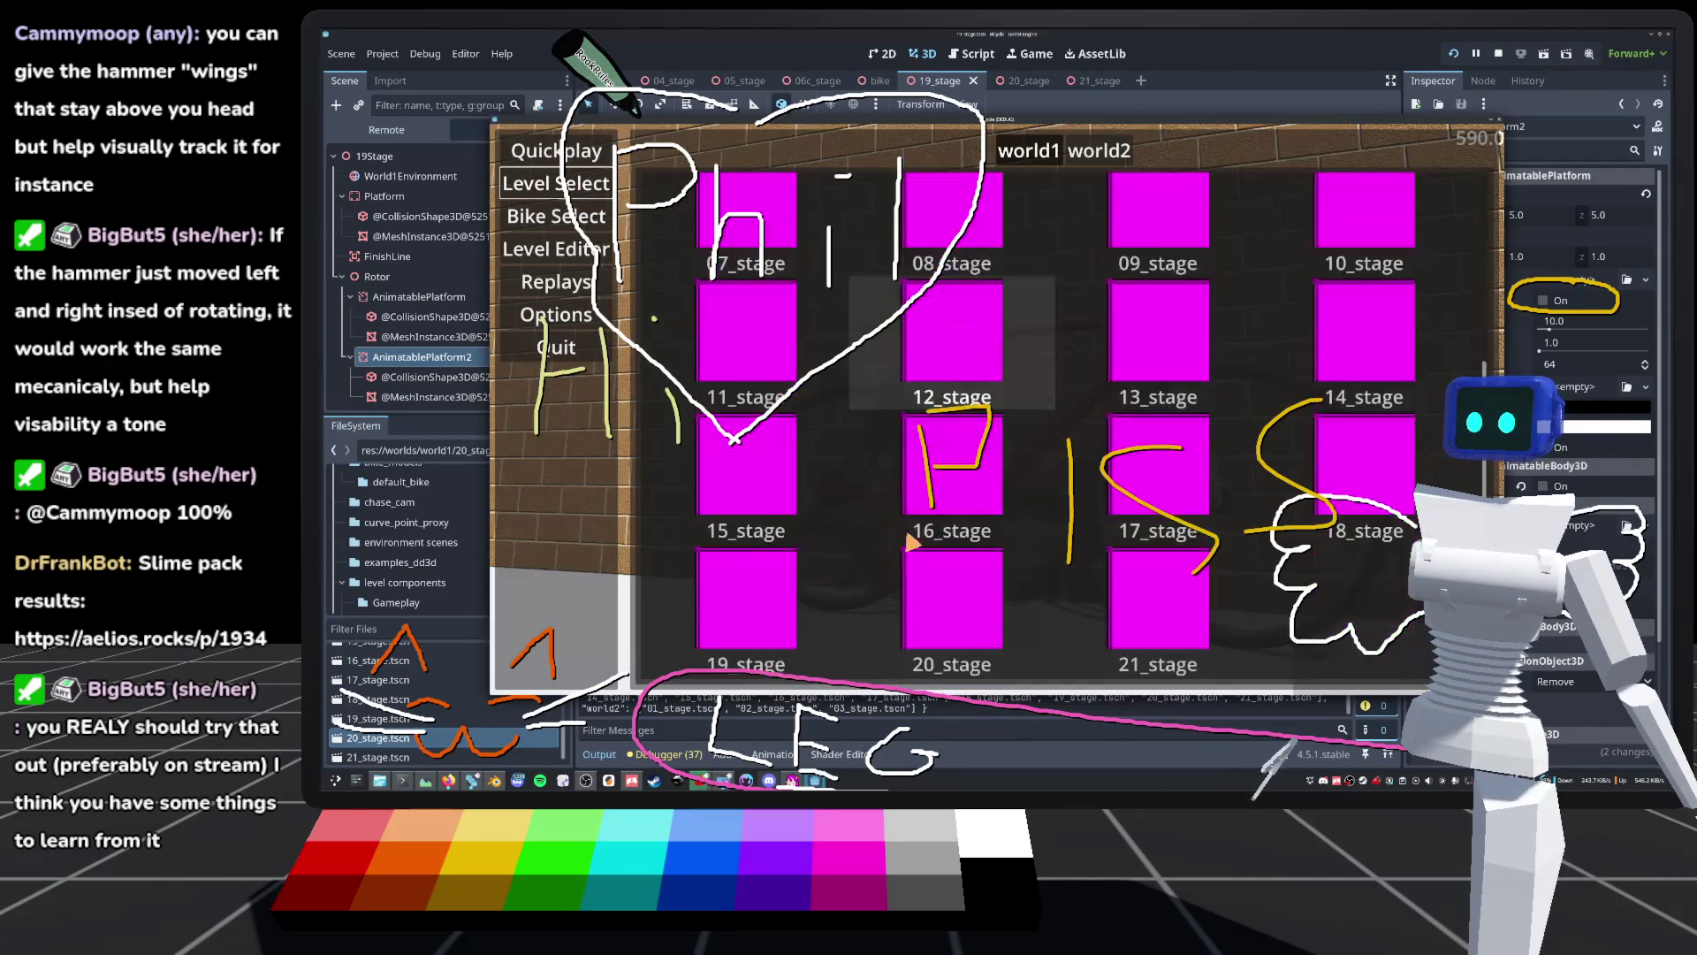
click(911, 542)
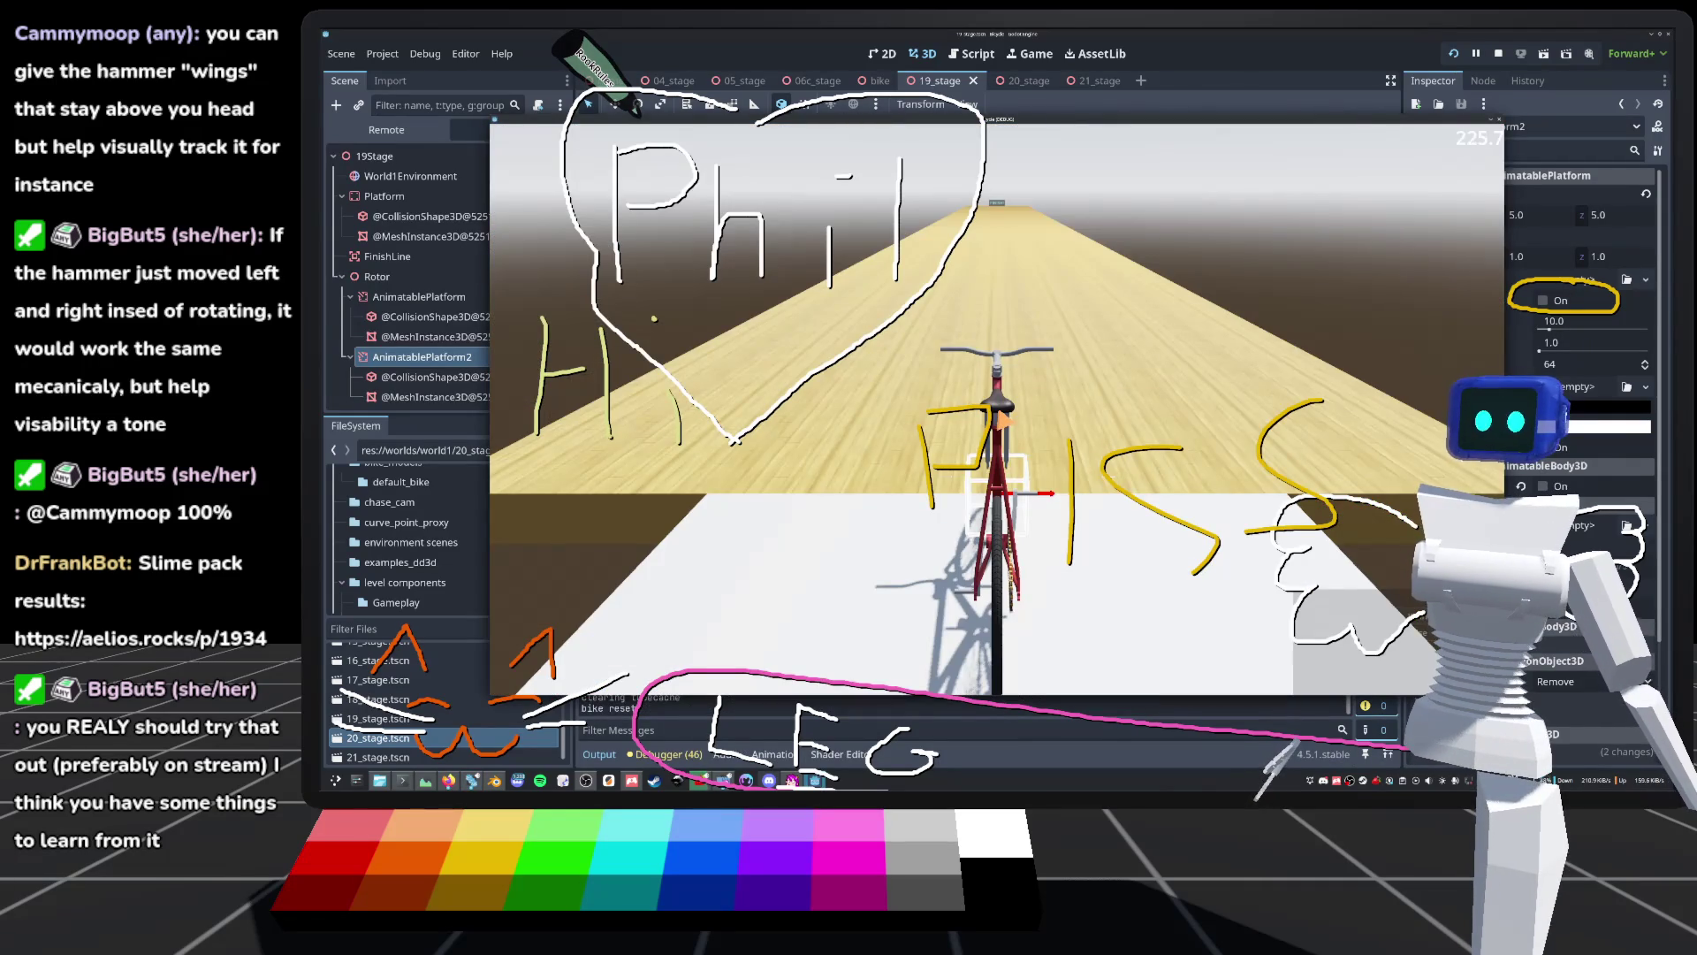
key(F8)
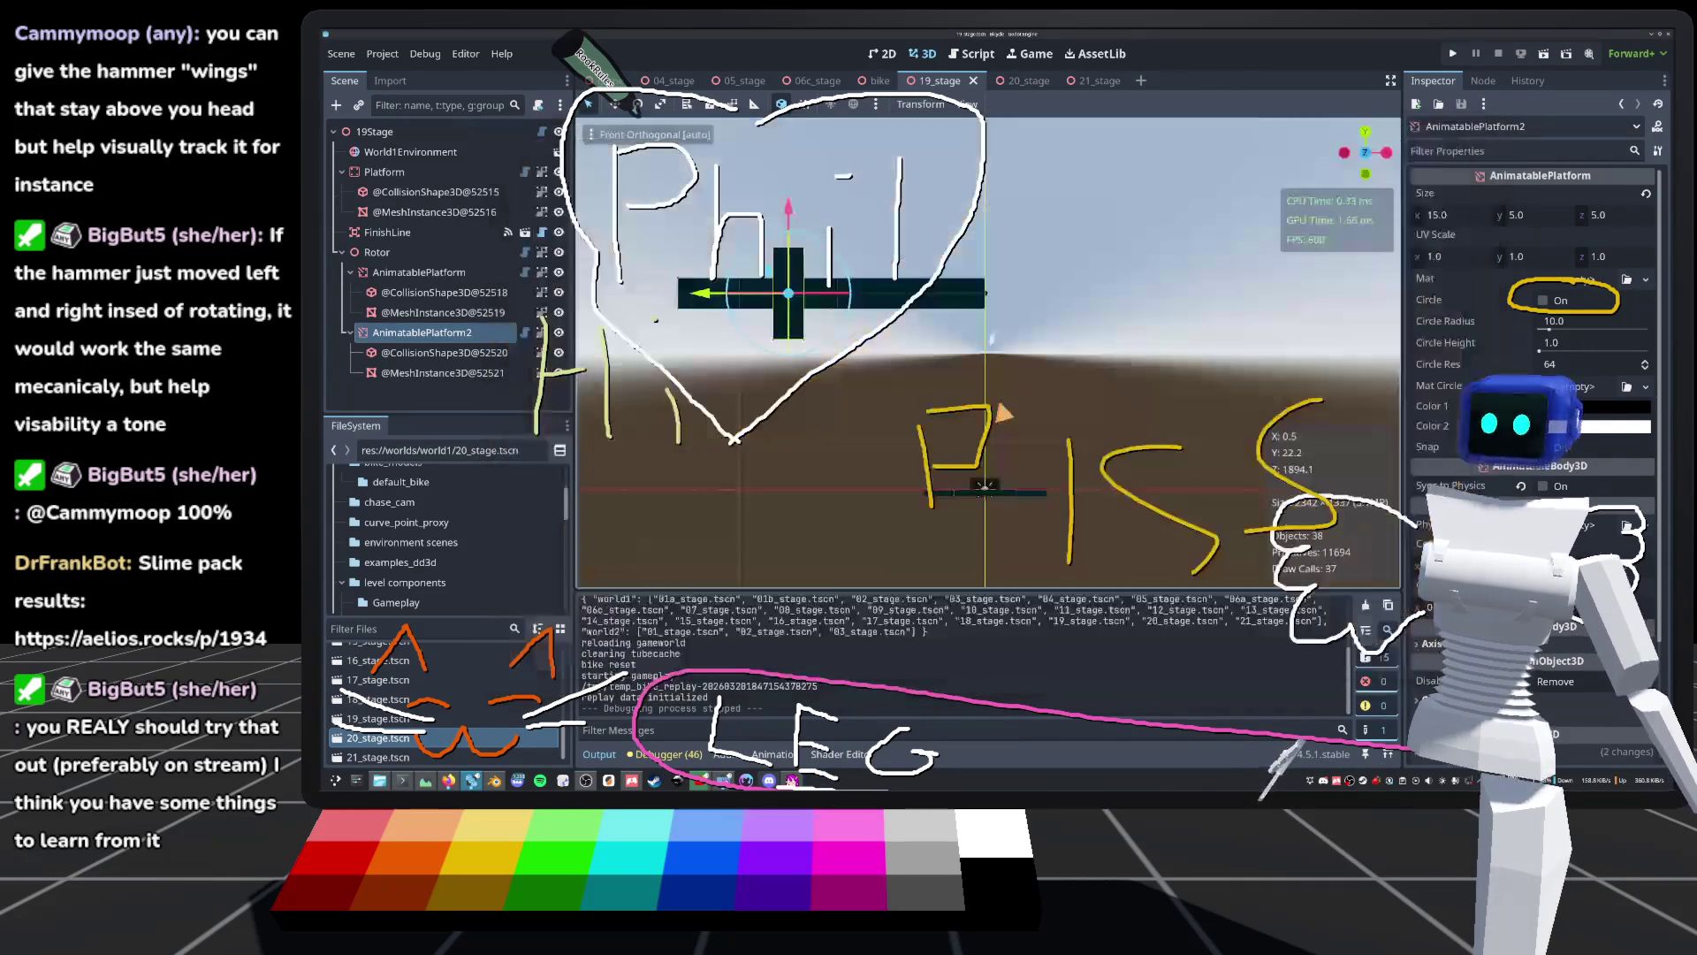
drag(700, 294, 734, 301)
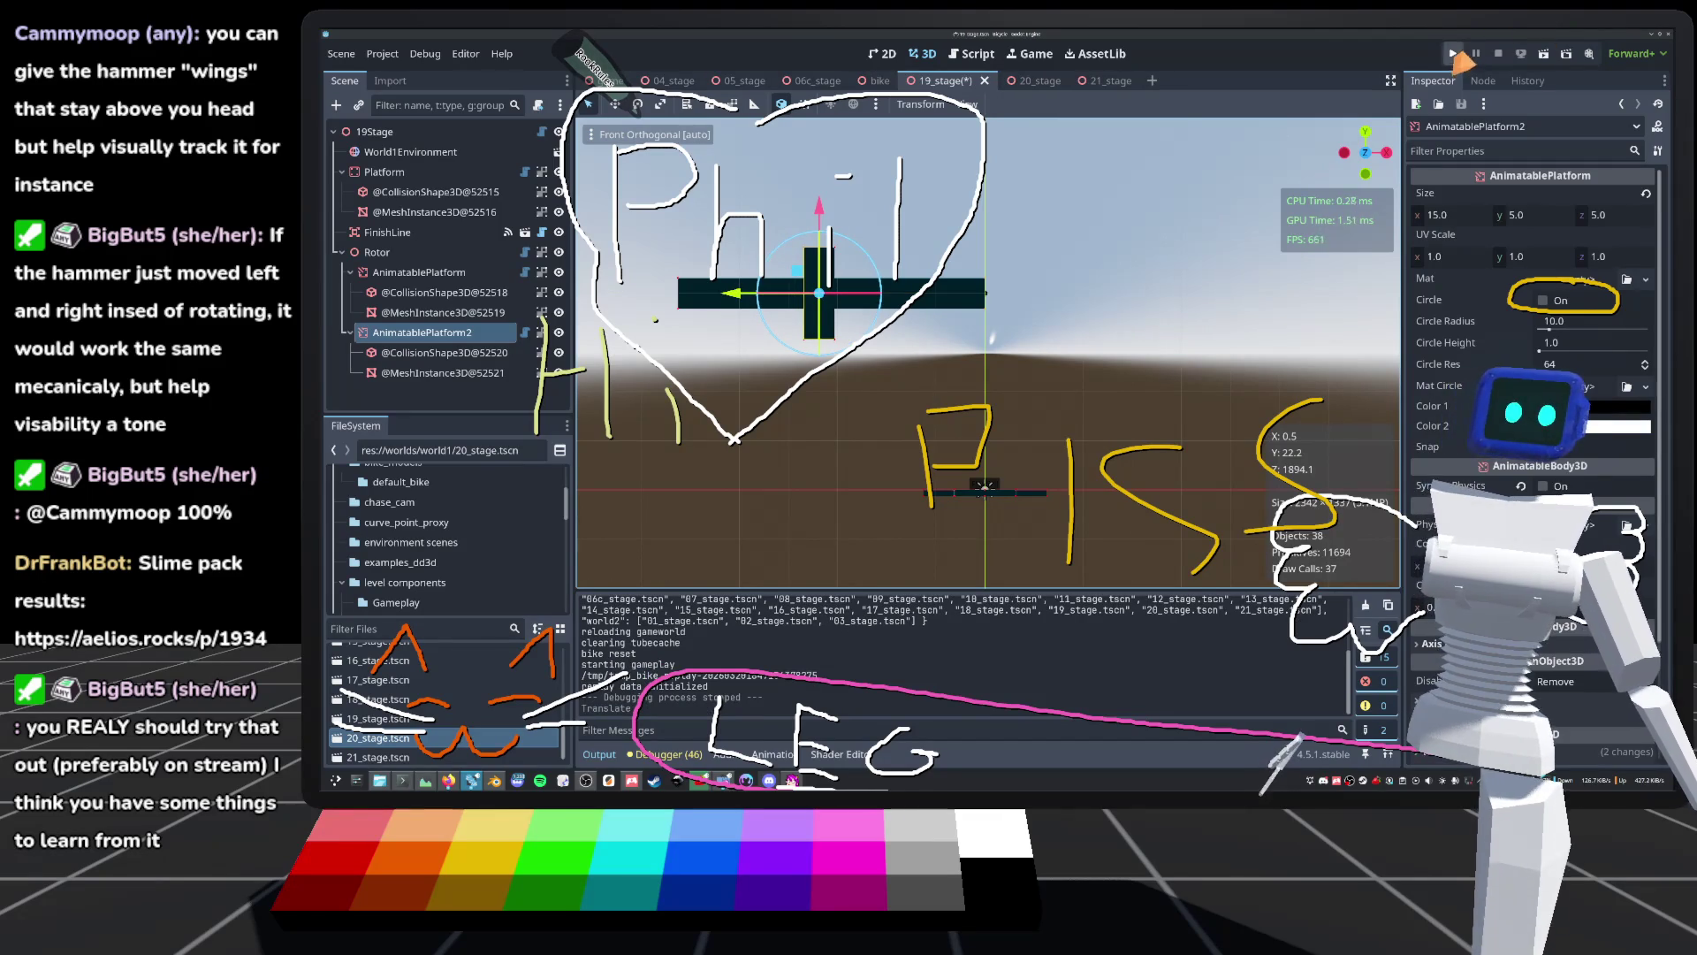
Step: Relaunch and test a later stage, then nudge AnimatablePlatform2 slightly back left
click(1453, 54)
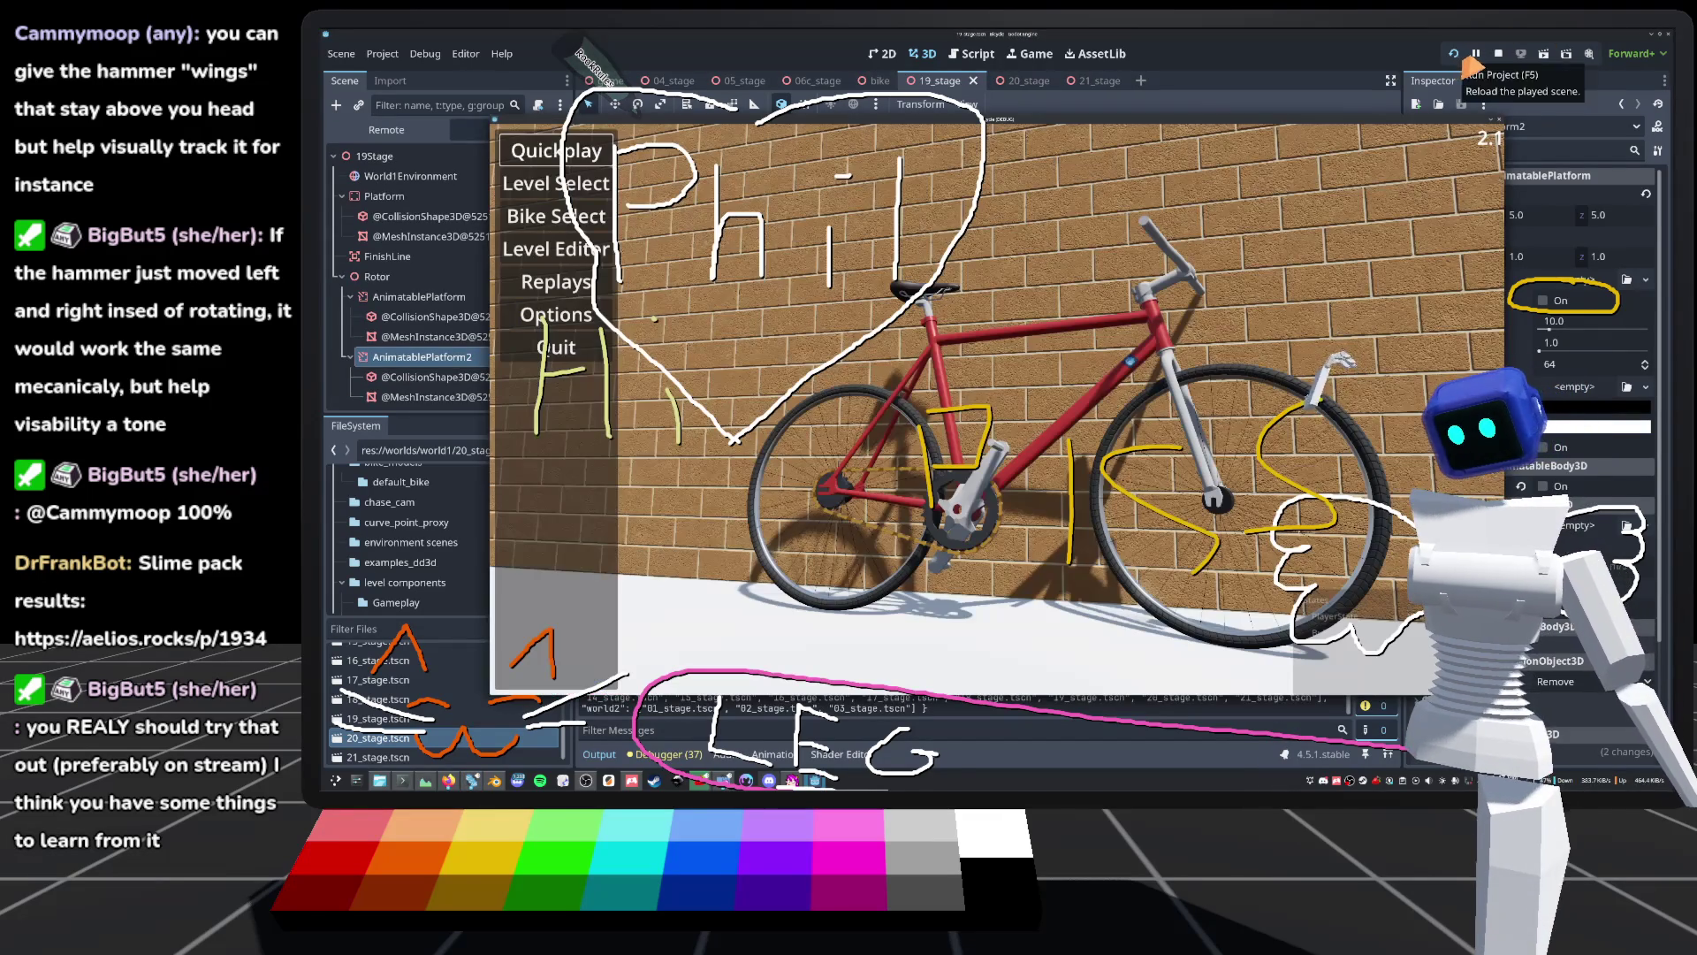
click(597, 188)
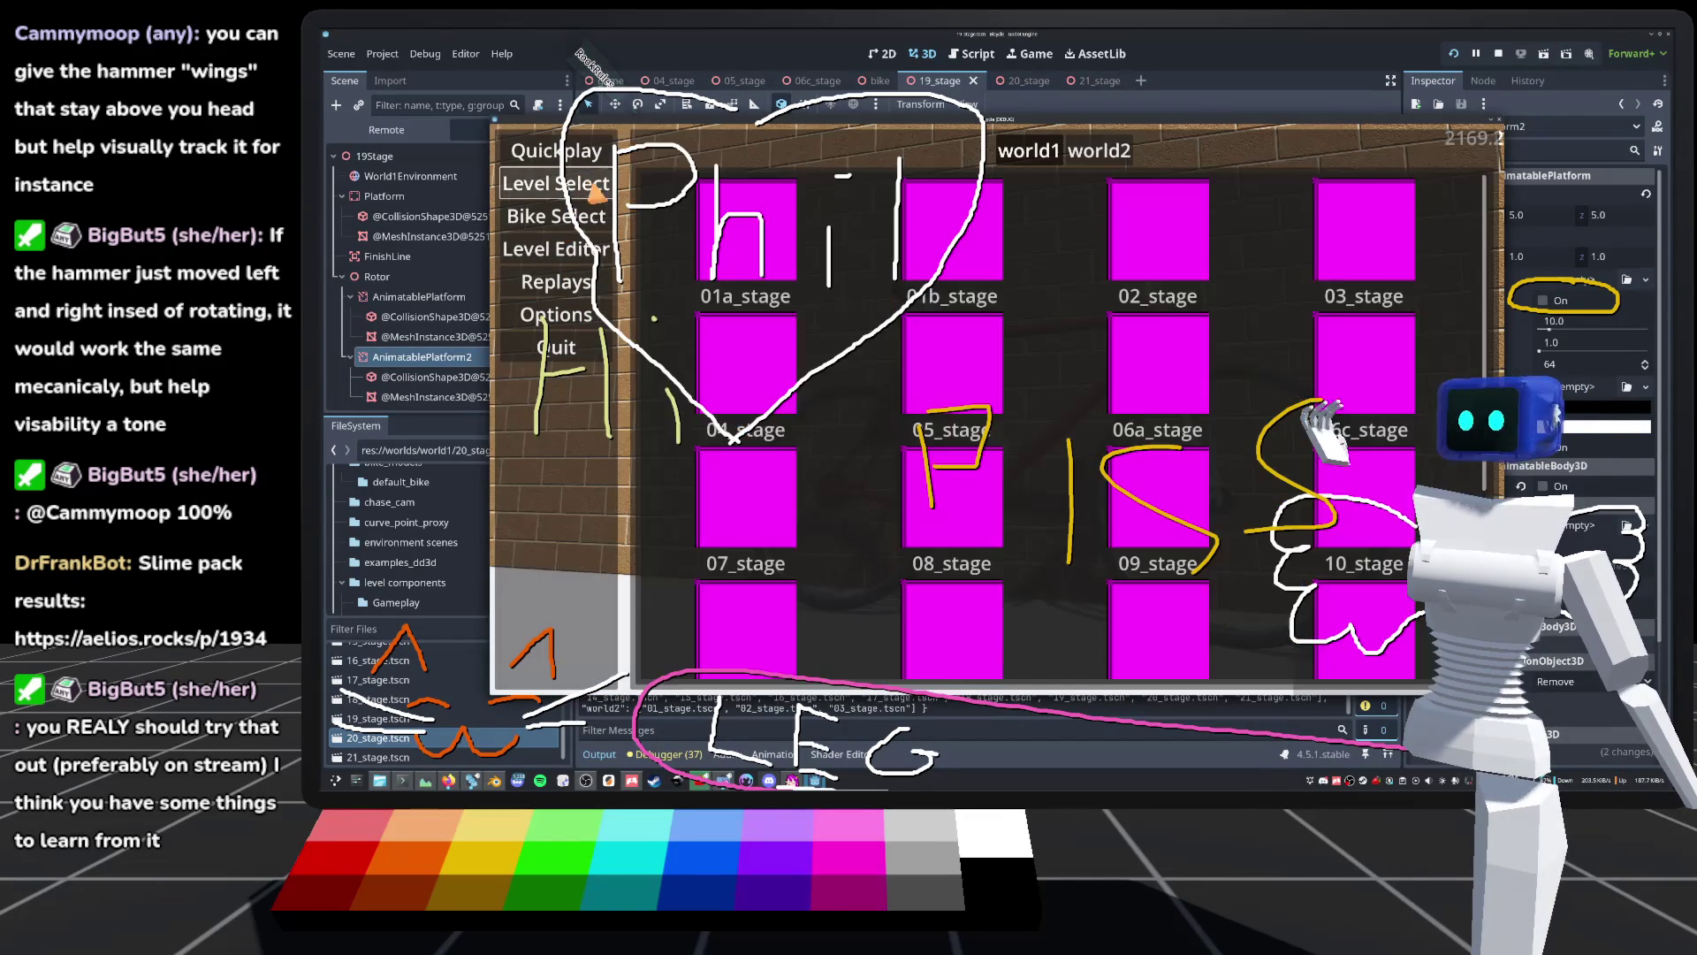
scroll(734, 592, down, 5)
click(731, 595)
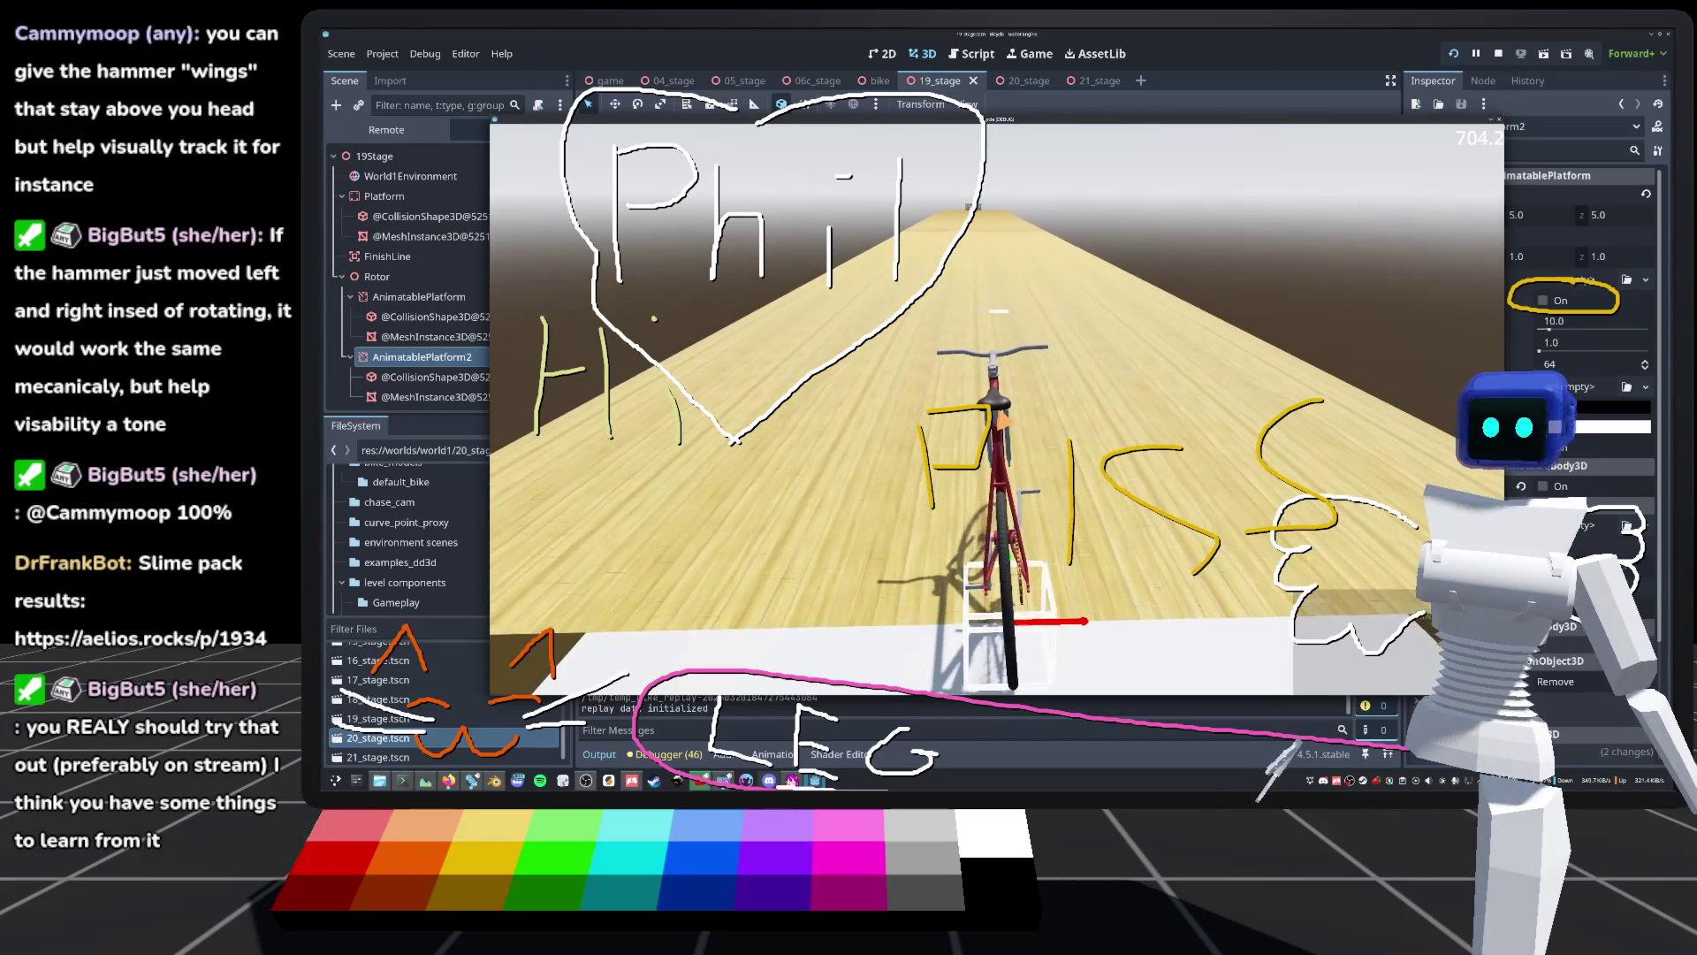
key(F8)
drag(728, 293, 723, 293)
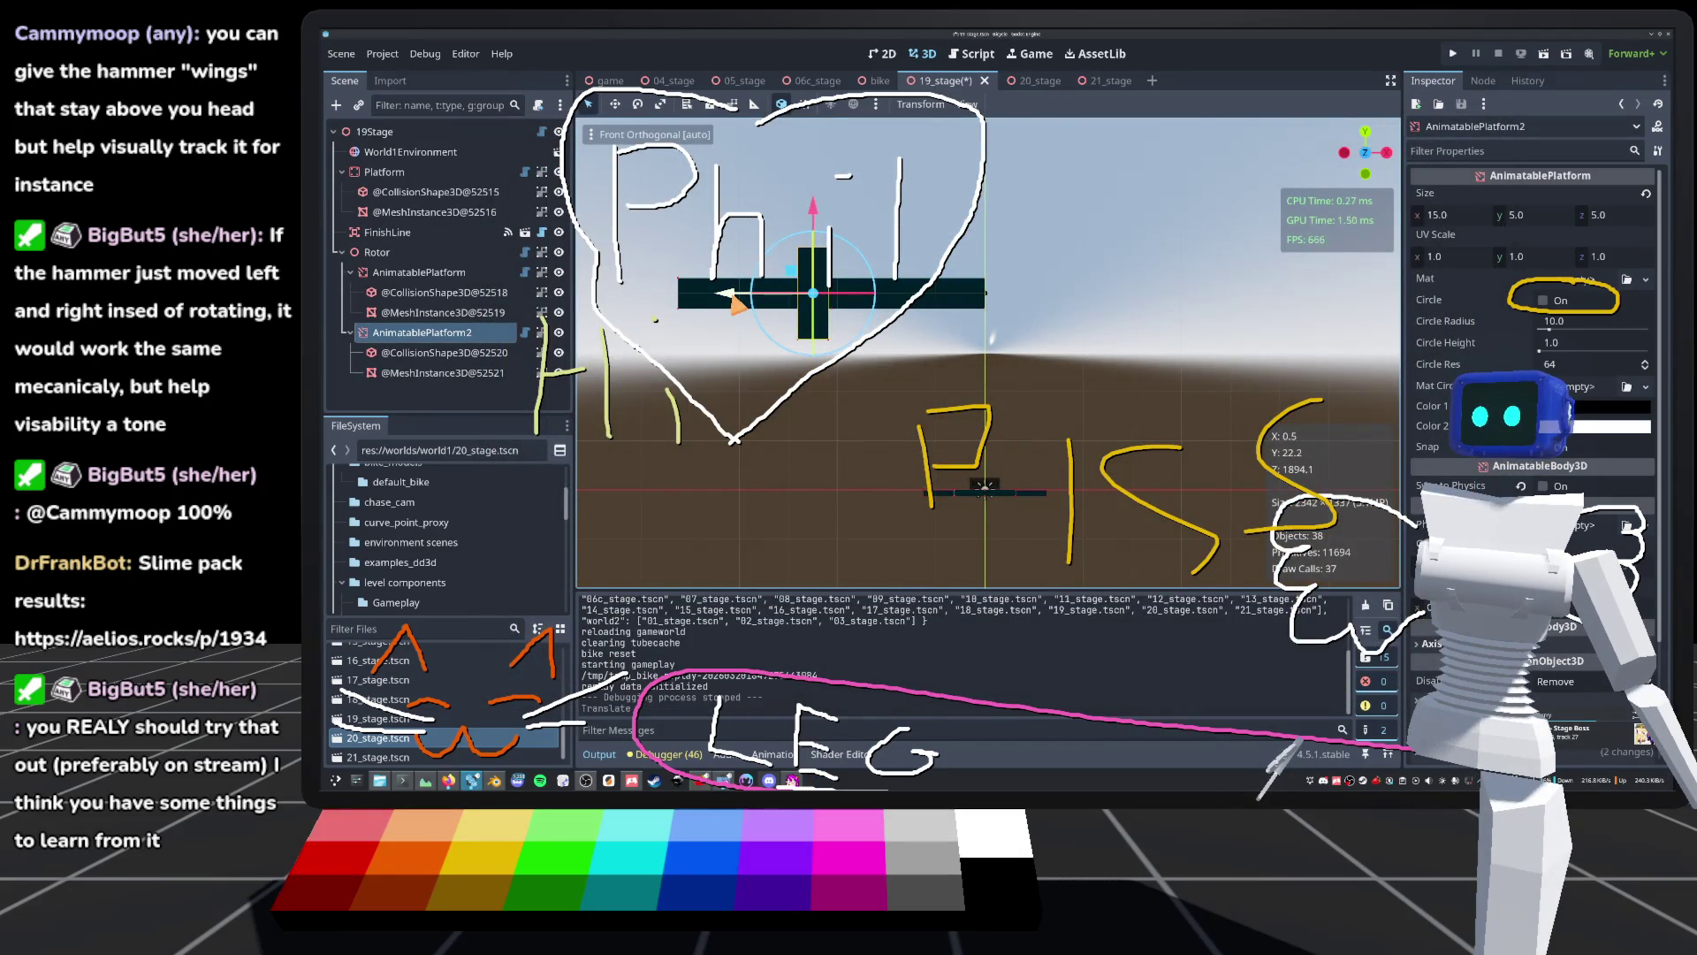
Step: Set AnimatablePlatform's Size x to 25 and shift it 11 units along X
click(421, 273)
click(1469, 219)
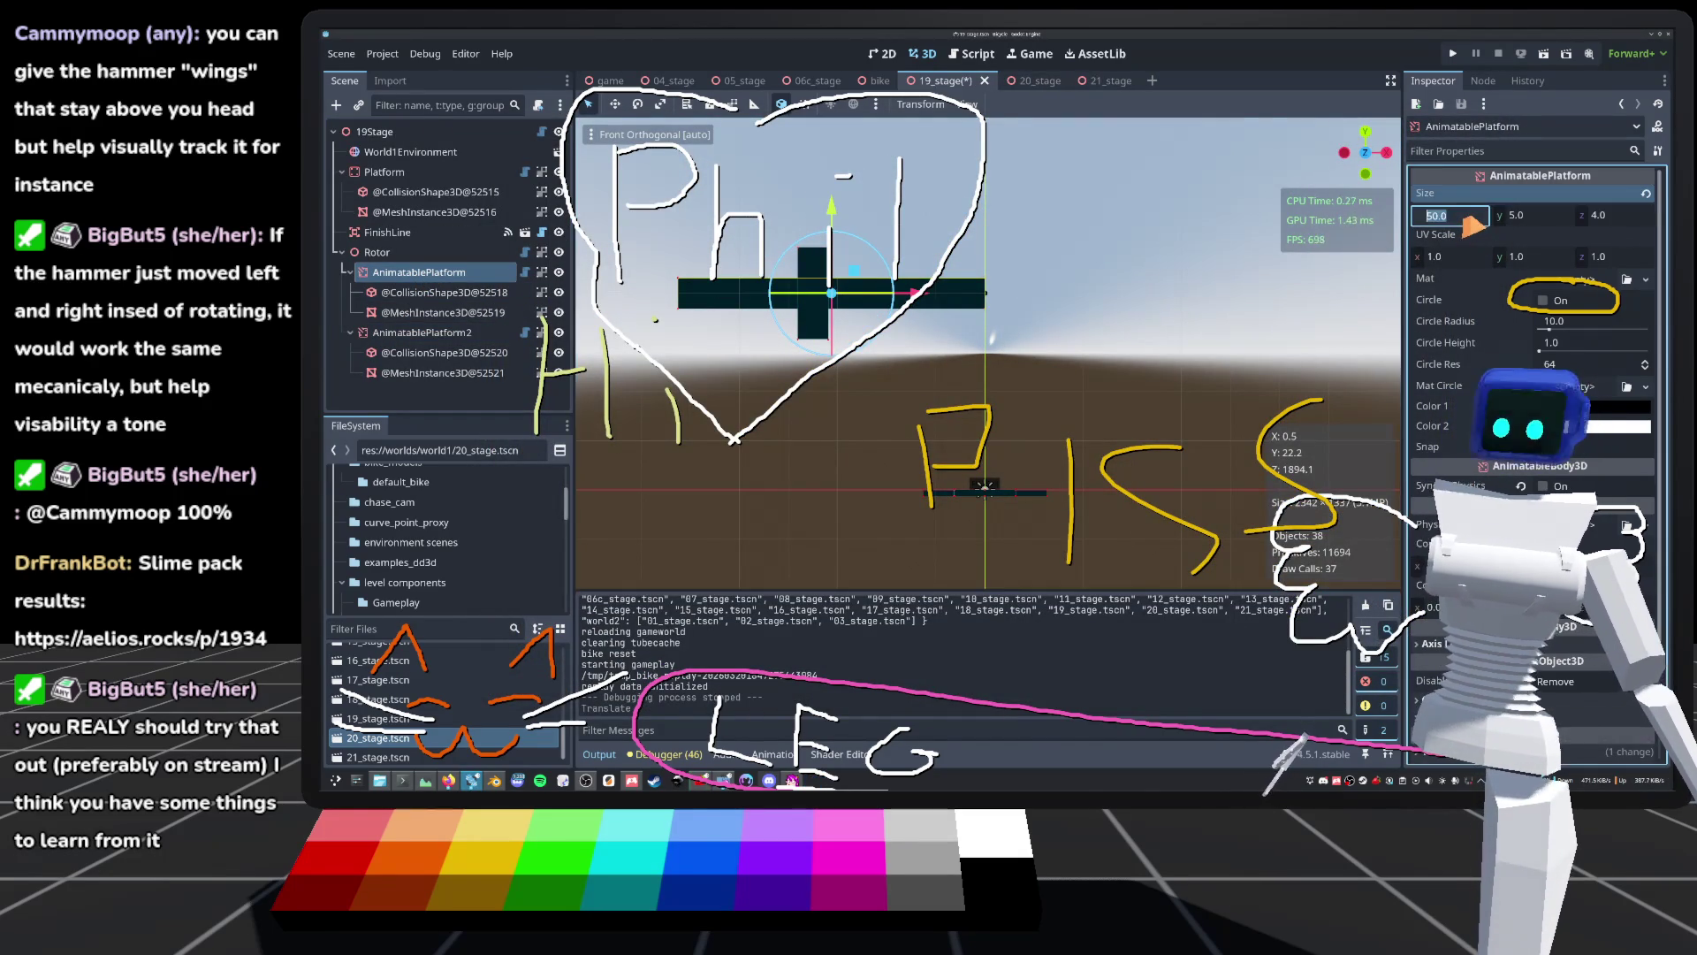
text(25)
key(Return)
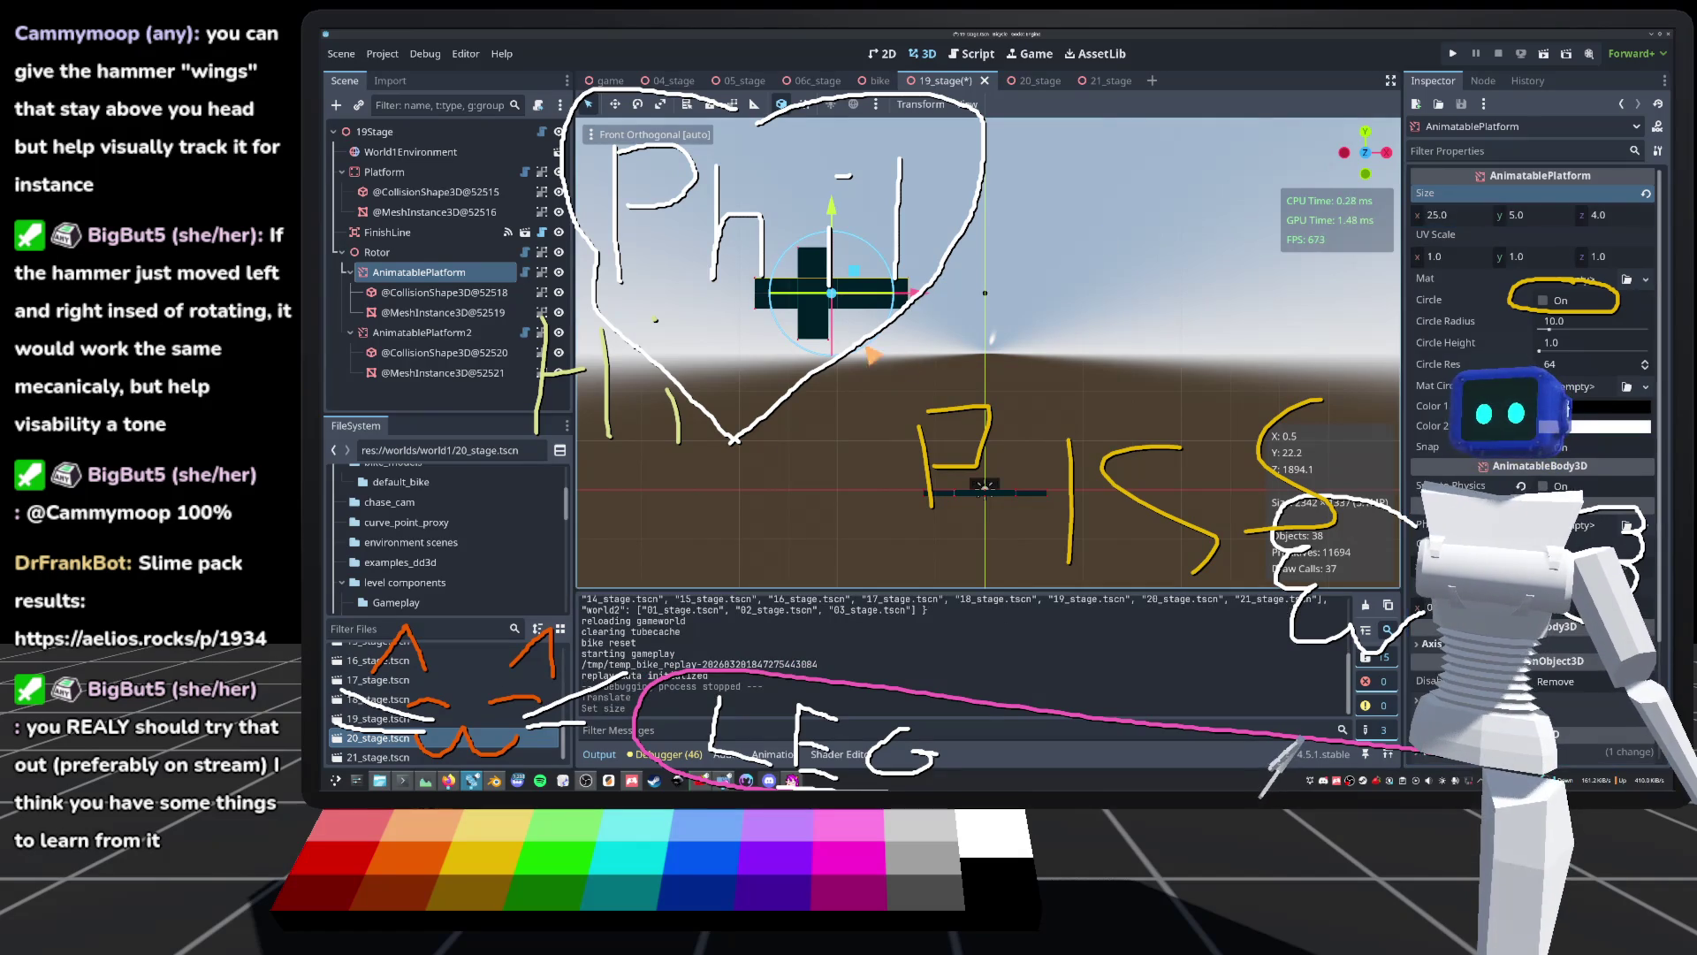
drag(914, 300, 995, 304)
key(ctrl+s)
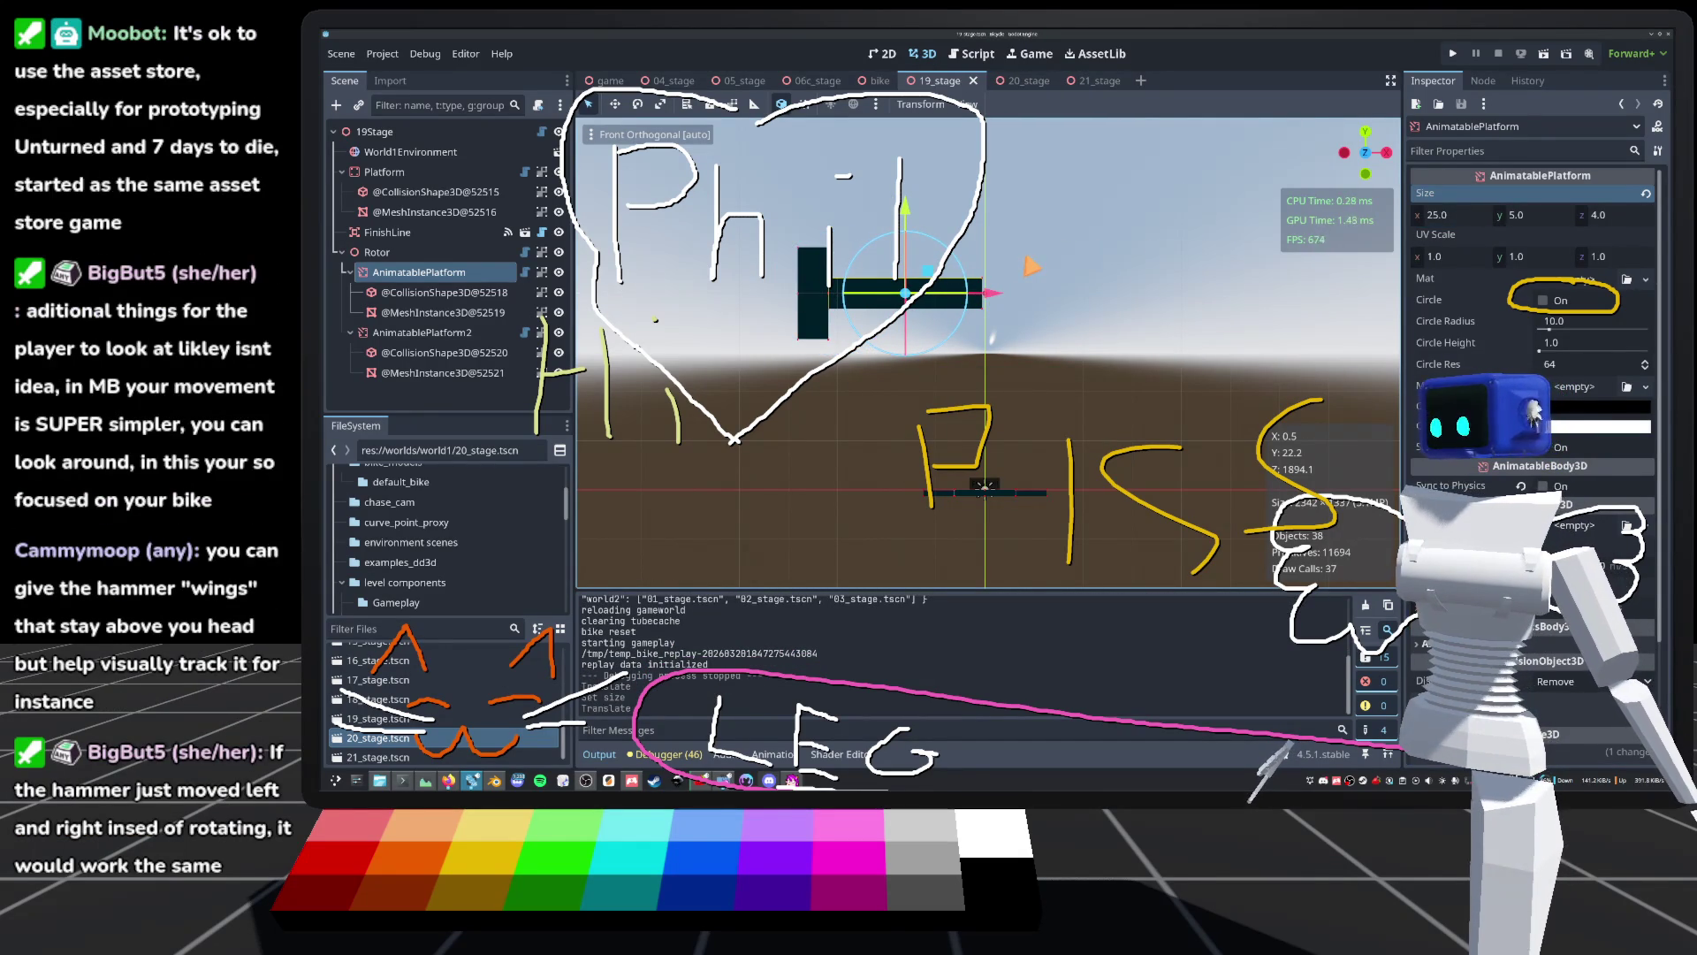
Step: Deselect the hammer arm and save the 19_stage scene
scroll(584, 476, up, 2)
scroll(584, 477, down, 3)
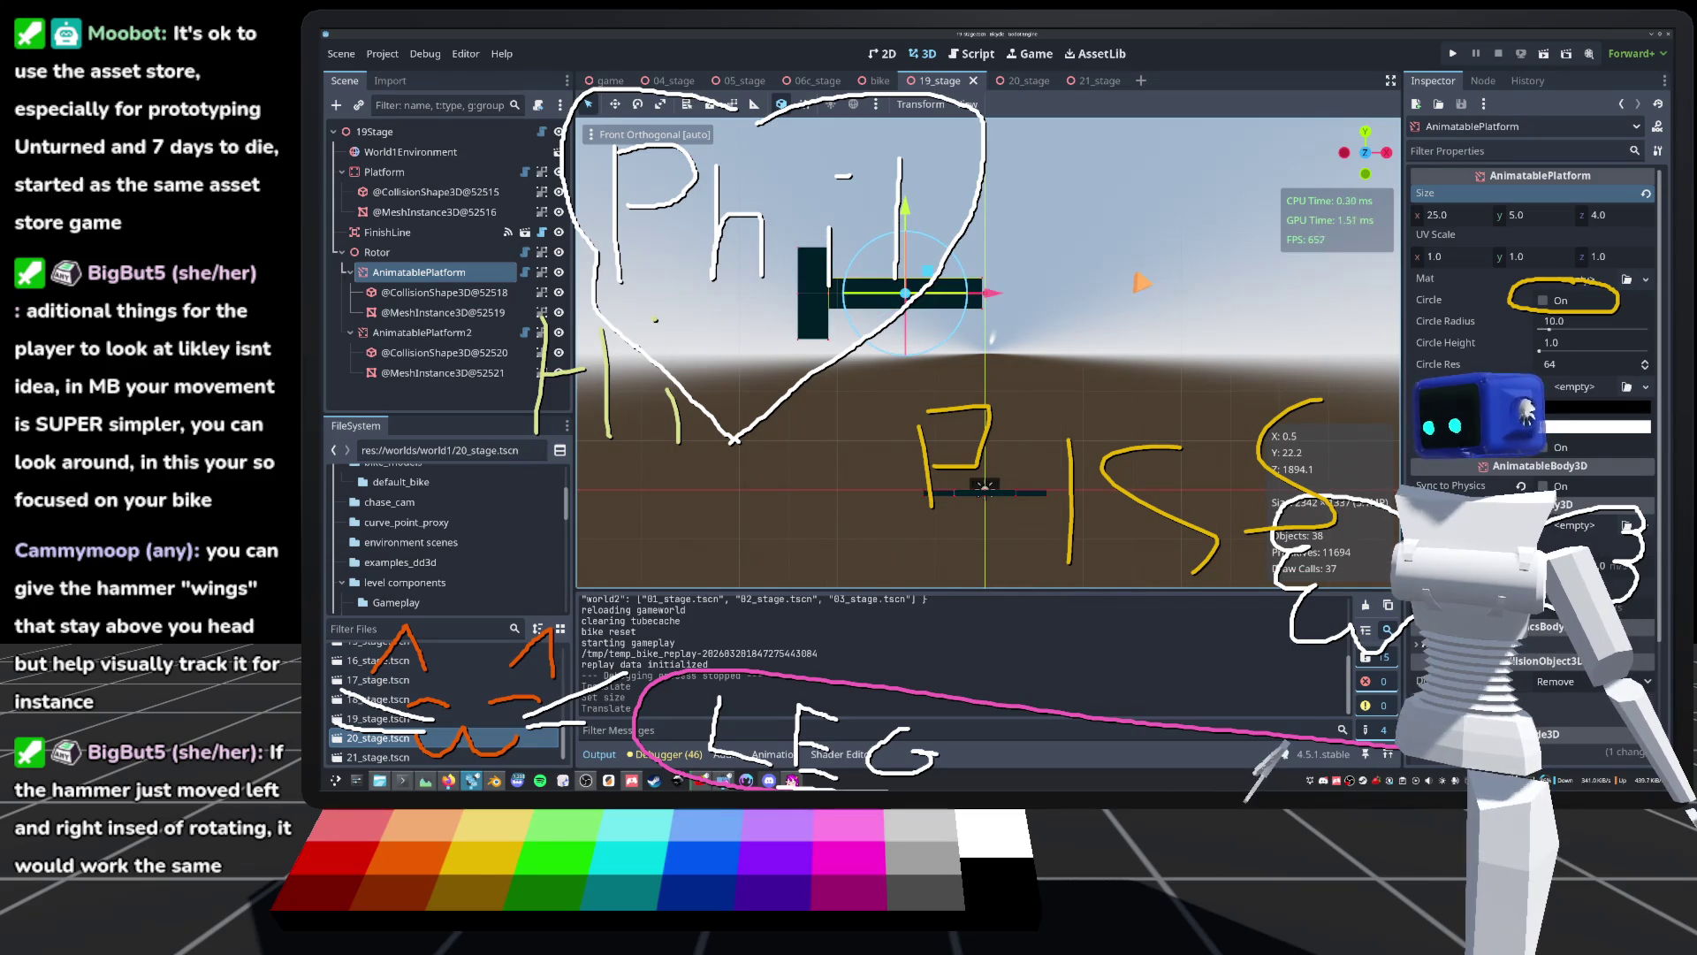
scroll(585, 477, up, 2)
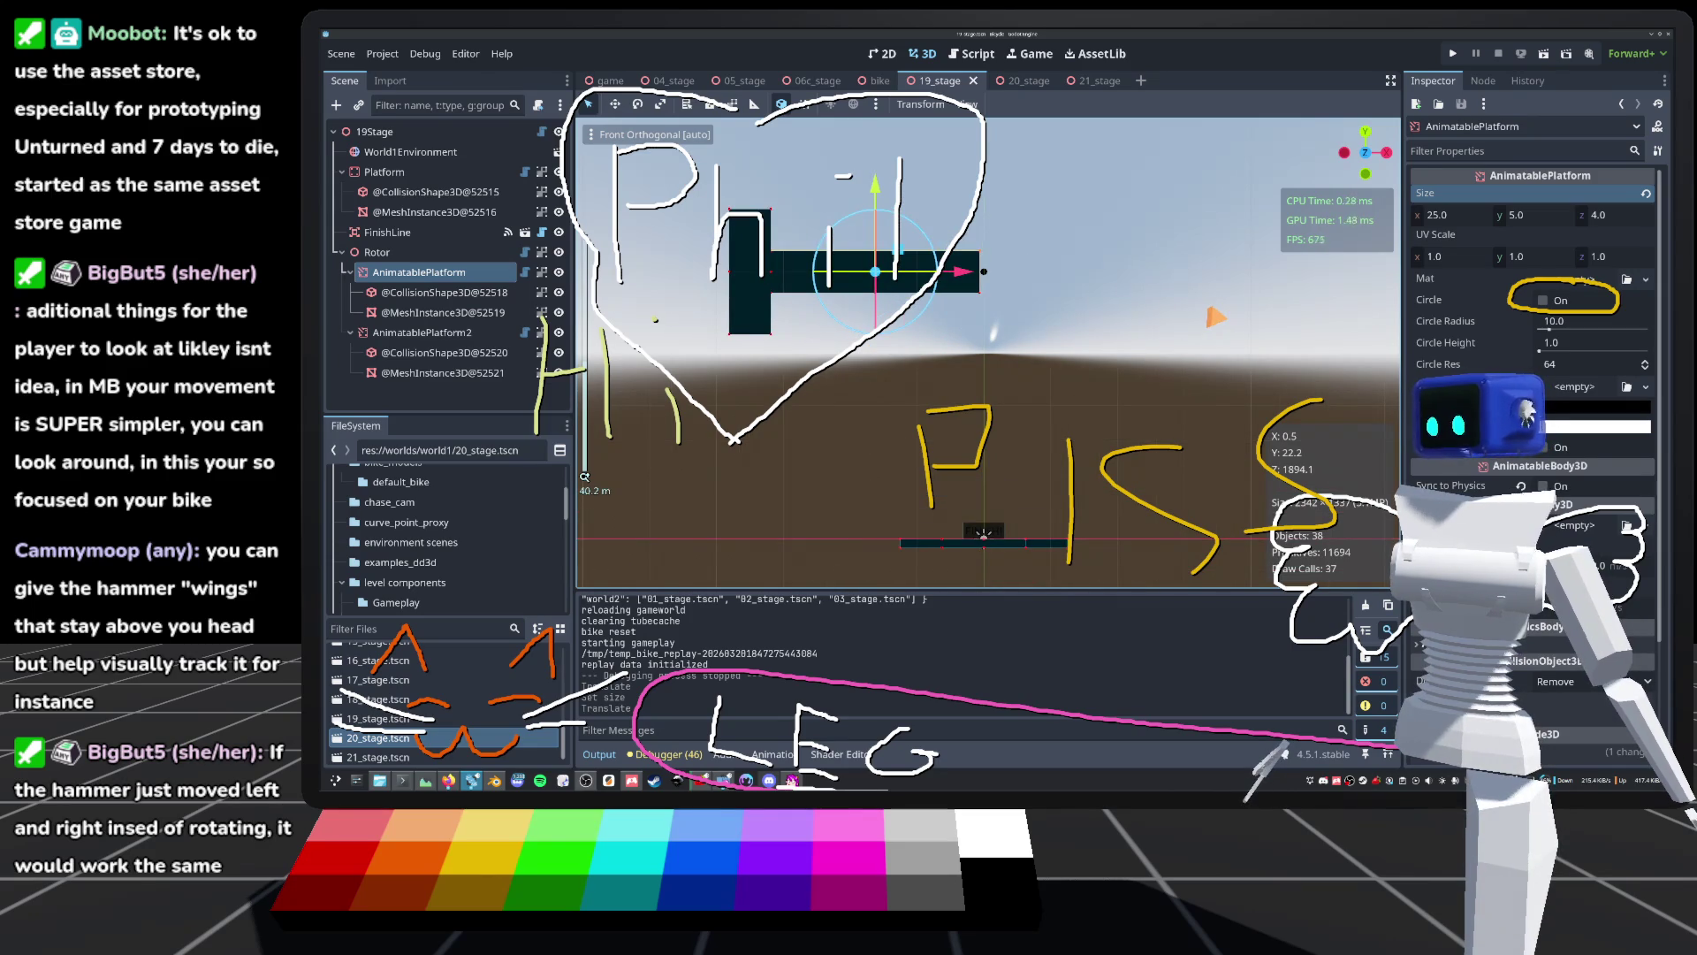
key(Escape)
key(ctrl+s)
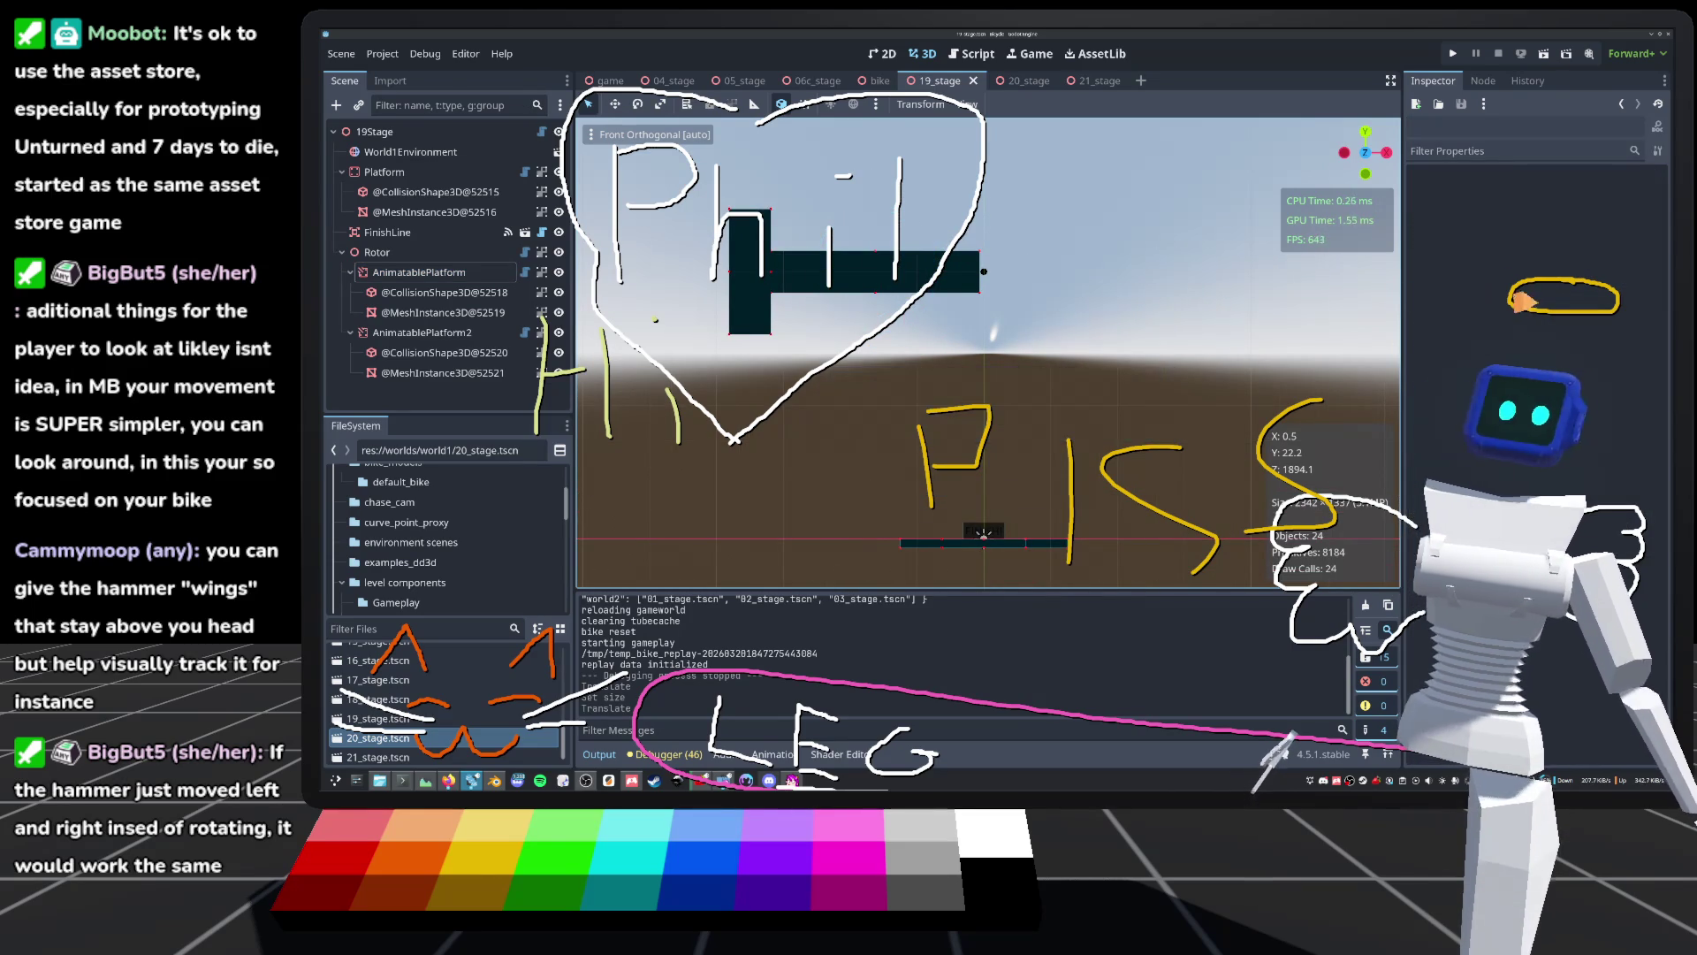
click(1454, 53)
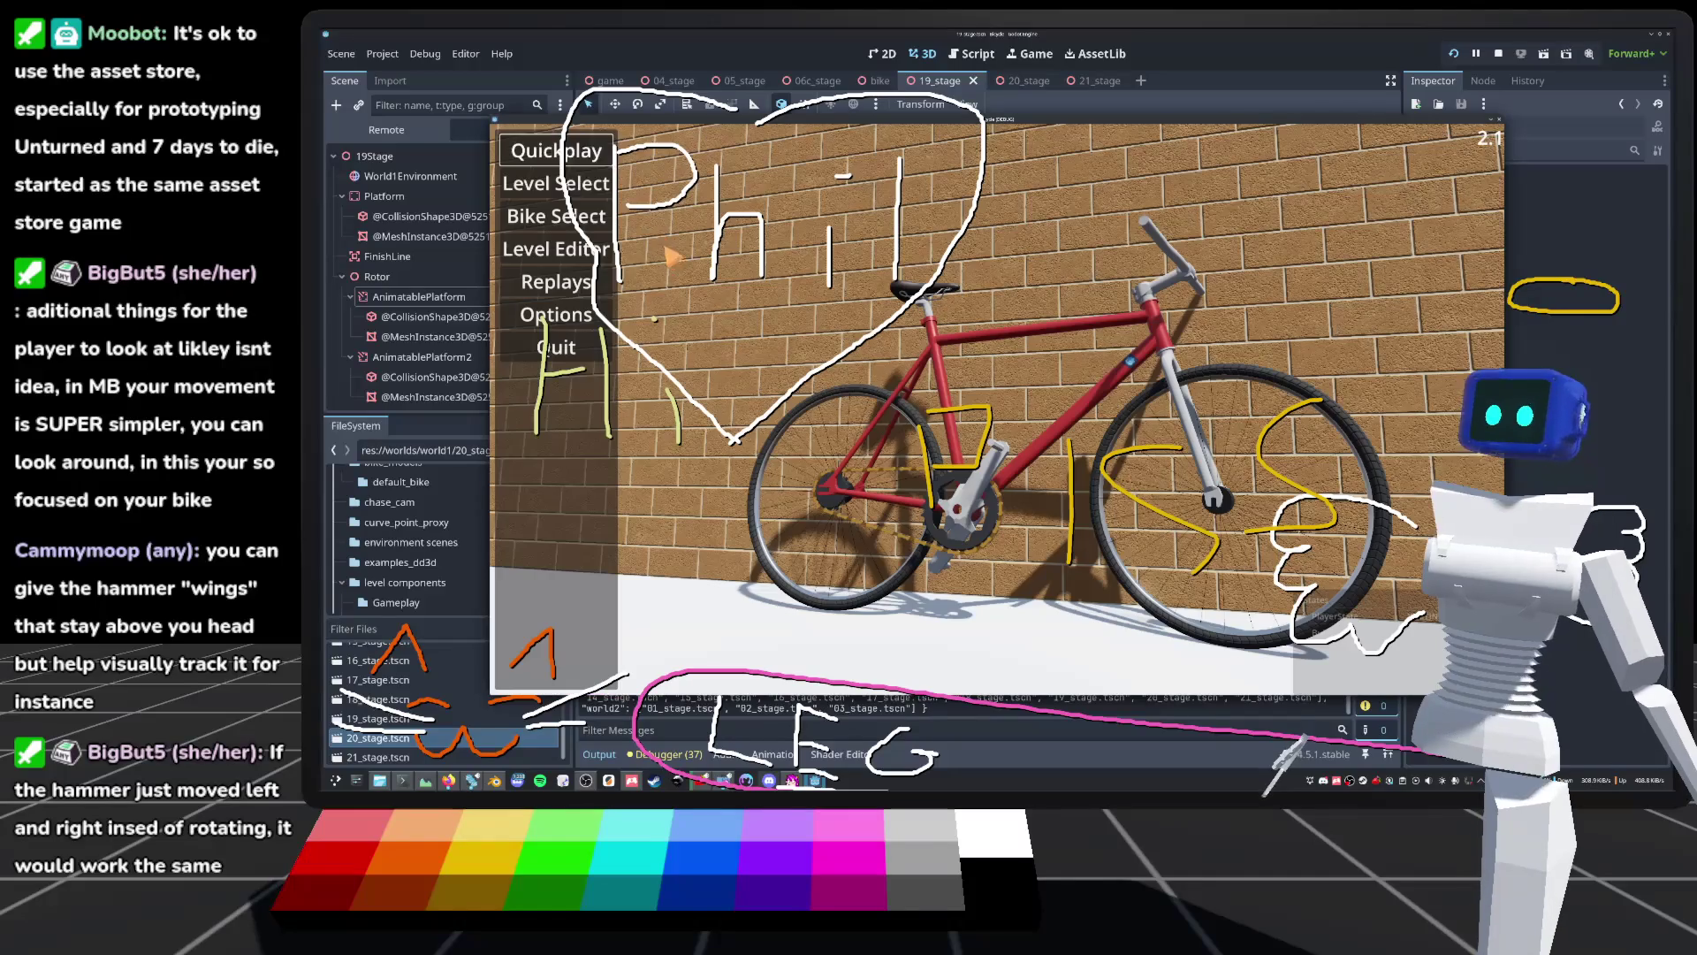
click(580, 189)
scroll(777, 531, down, 3)
click(777, 575)
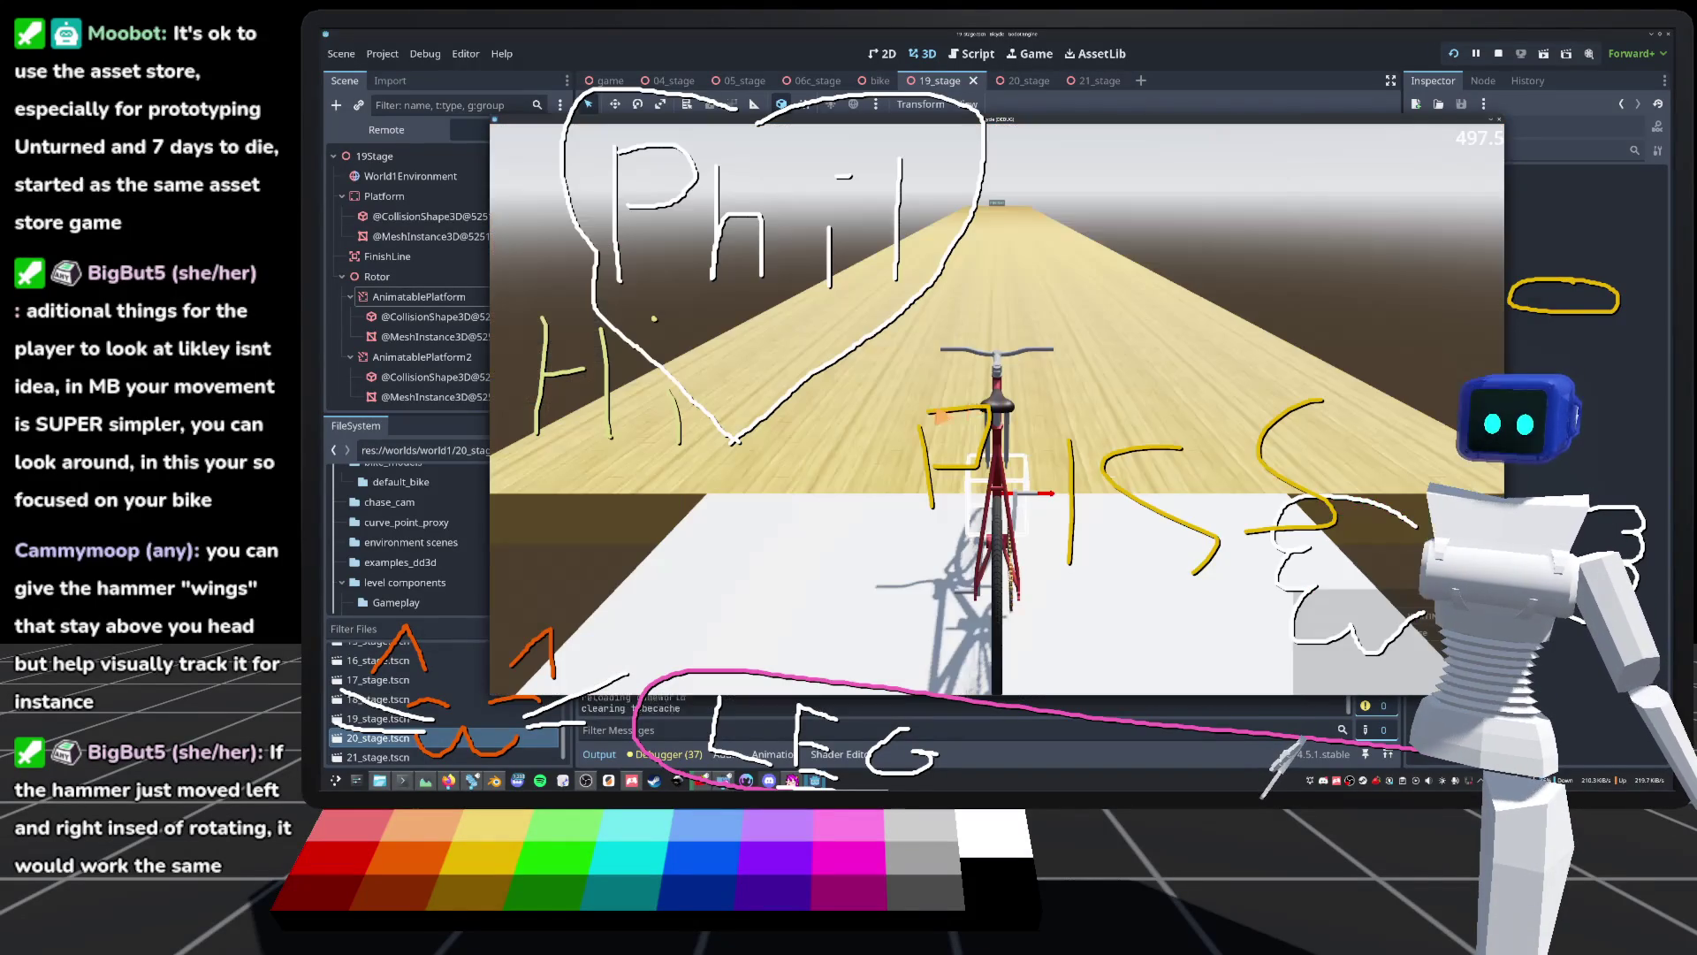
key(w)
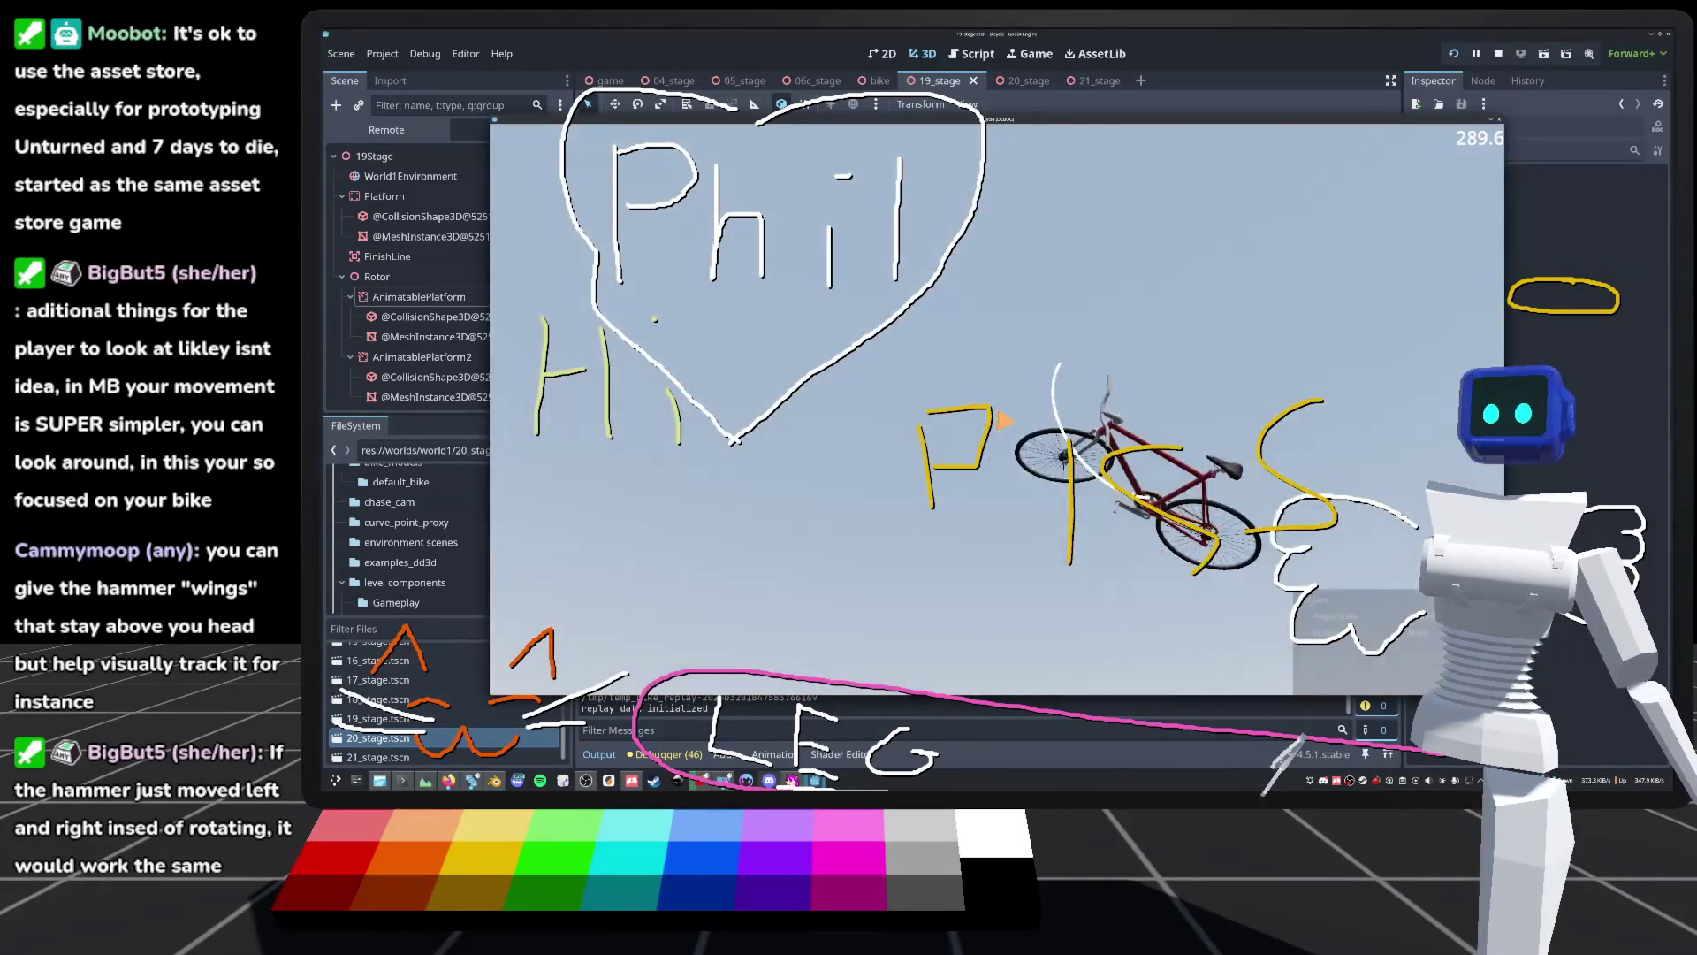
key(F8)
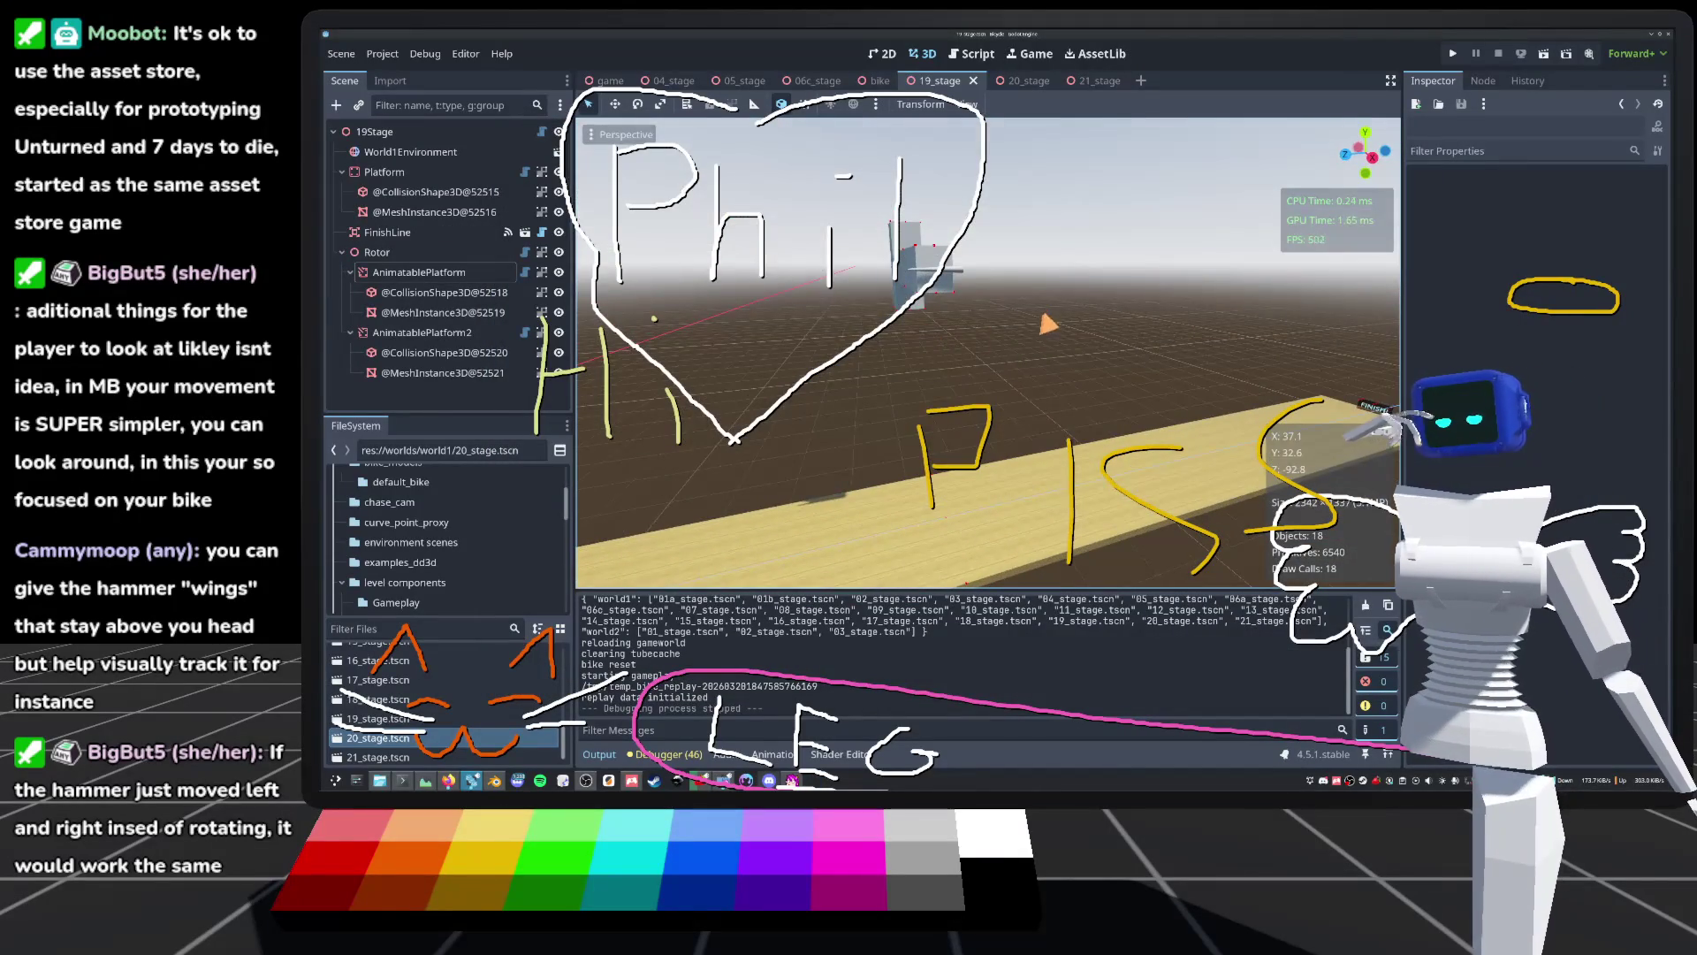
drag(1197, 415, 1267, 352)
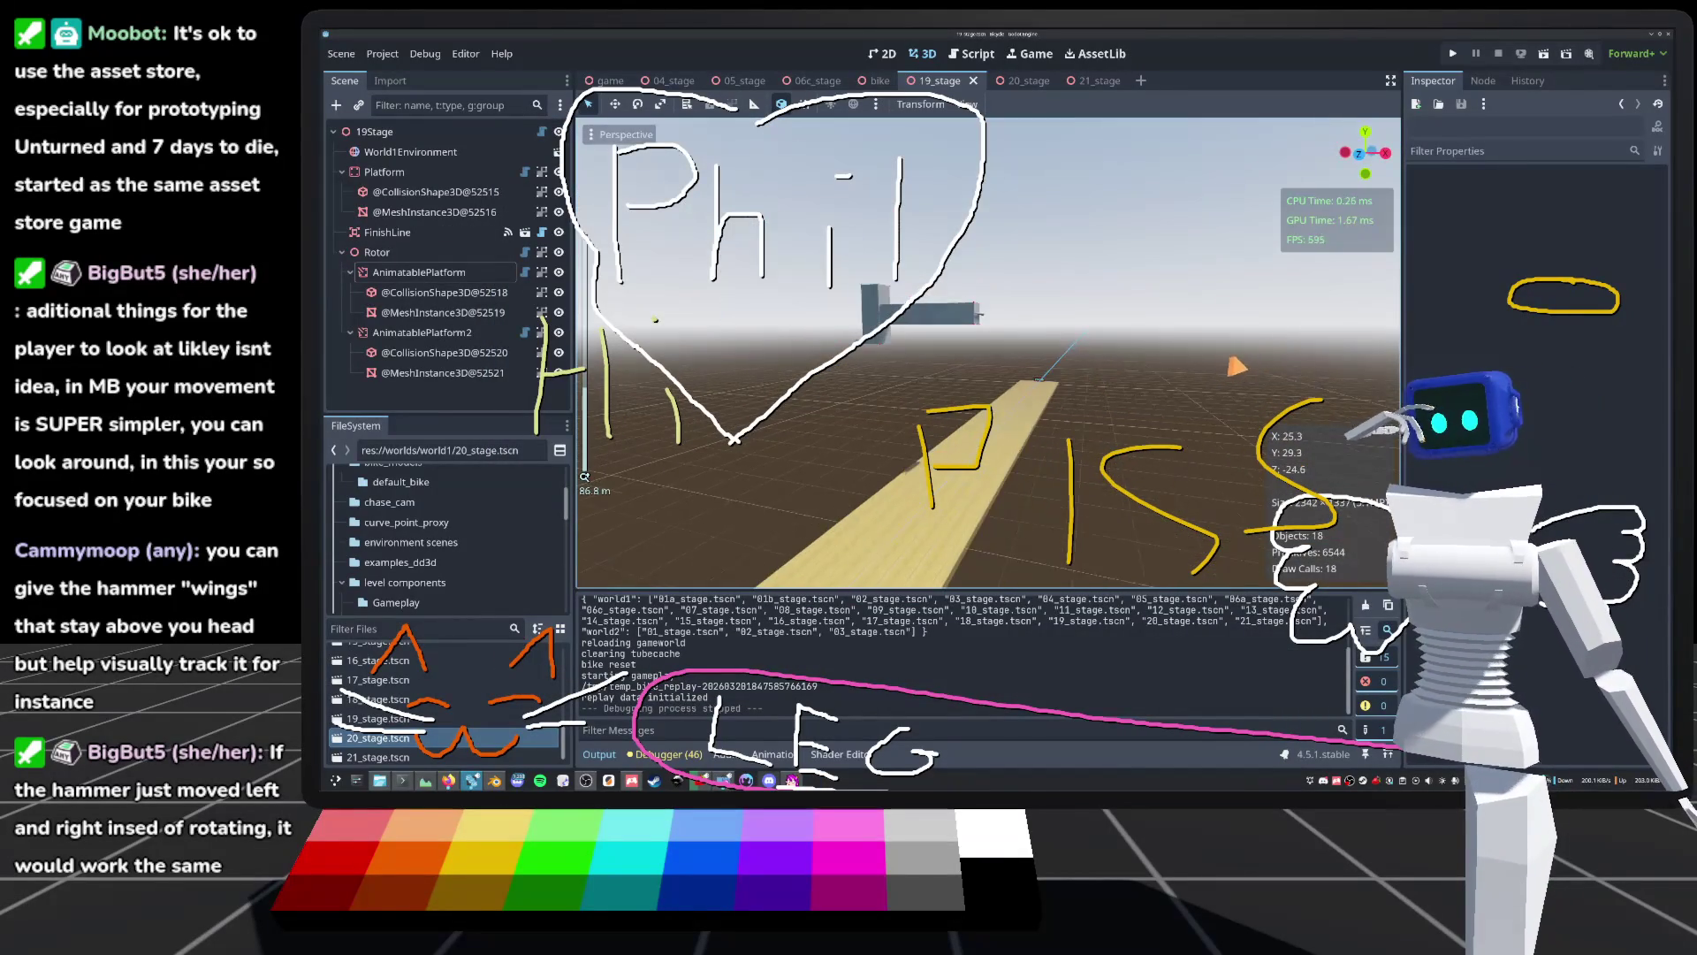
mouse_move(1059, 508)
mouse_down()
mouse_move(926, 357)
mouse_move(950, 328)
mouse_move(1022, 489)
mouse_move(1056, 431)
mouse_up()
scroll(1056, 430, down, 2)
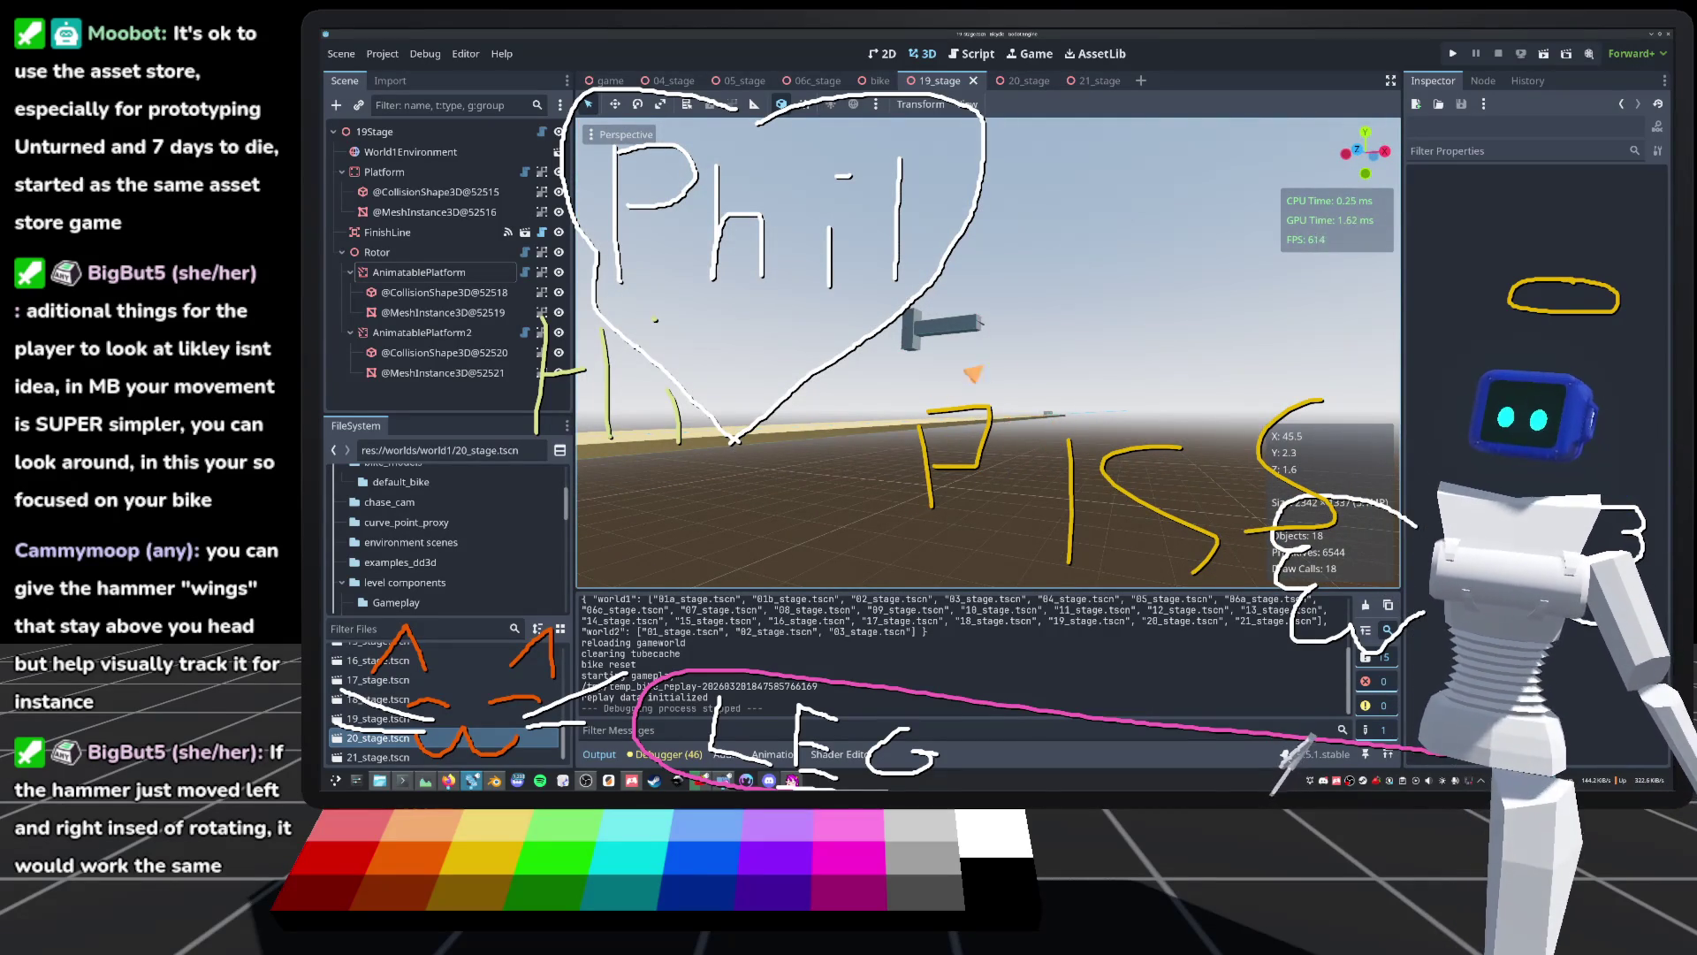
mouse_move(988, 354)
mouse_down()
mouse_move(988, 301)
mouse_move(1007, 284)
mouse_up()
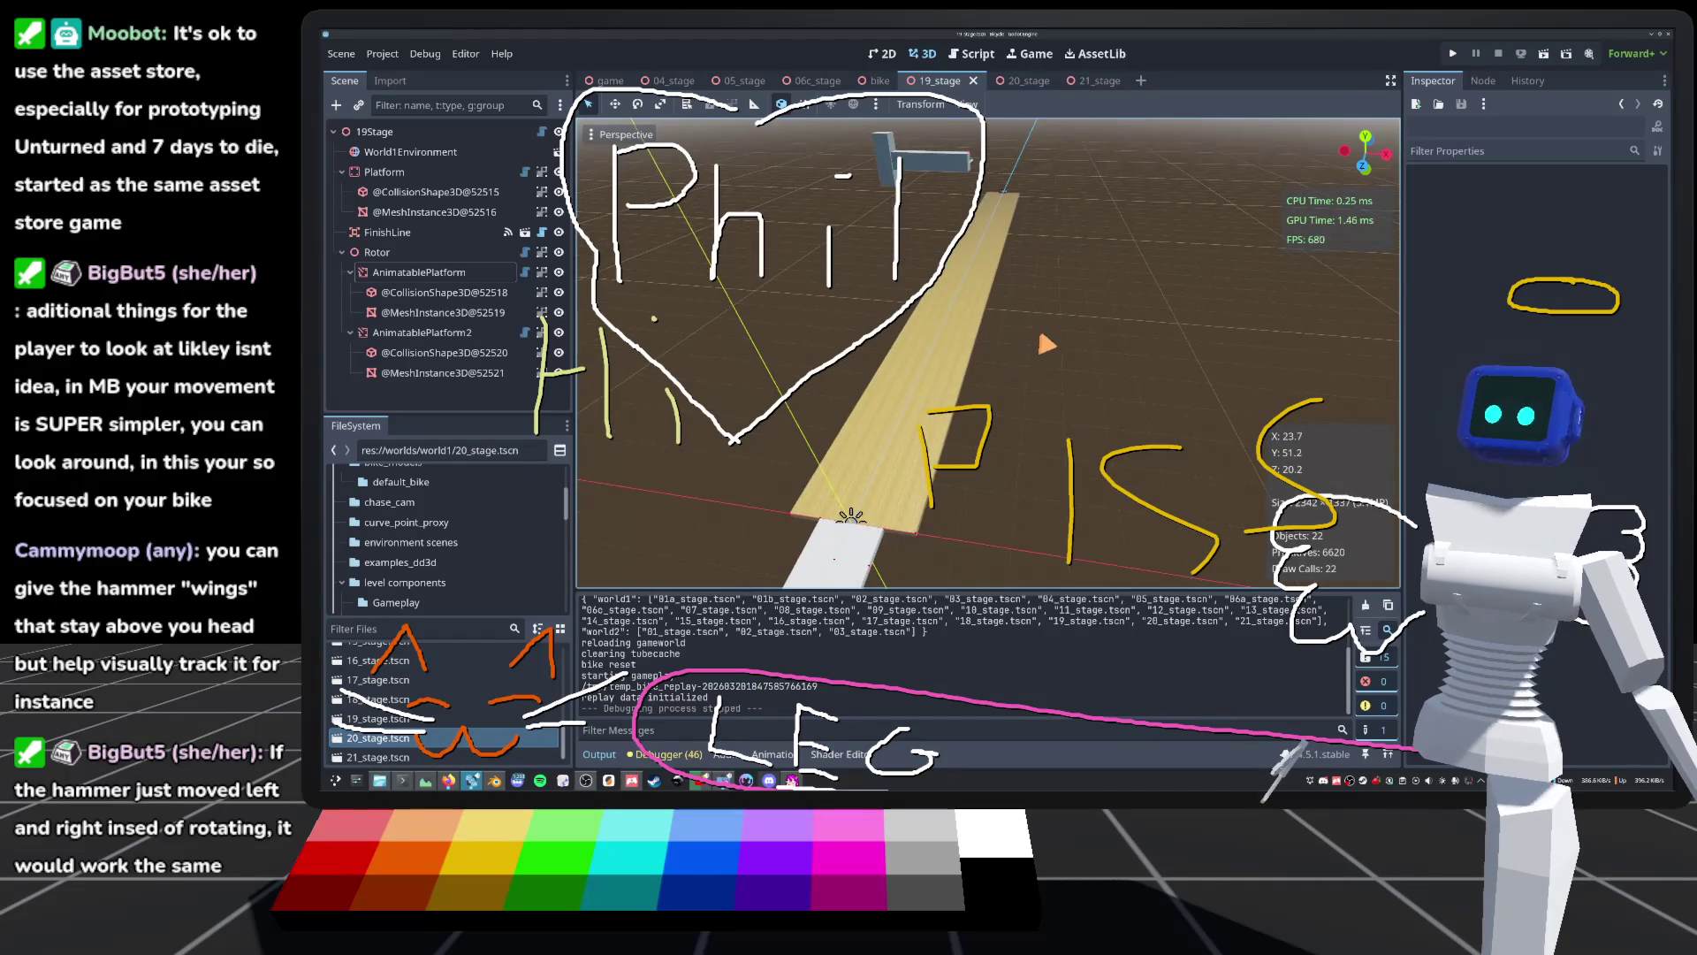
drag(1048, 345, 1055, 339)
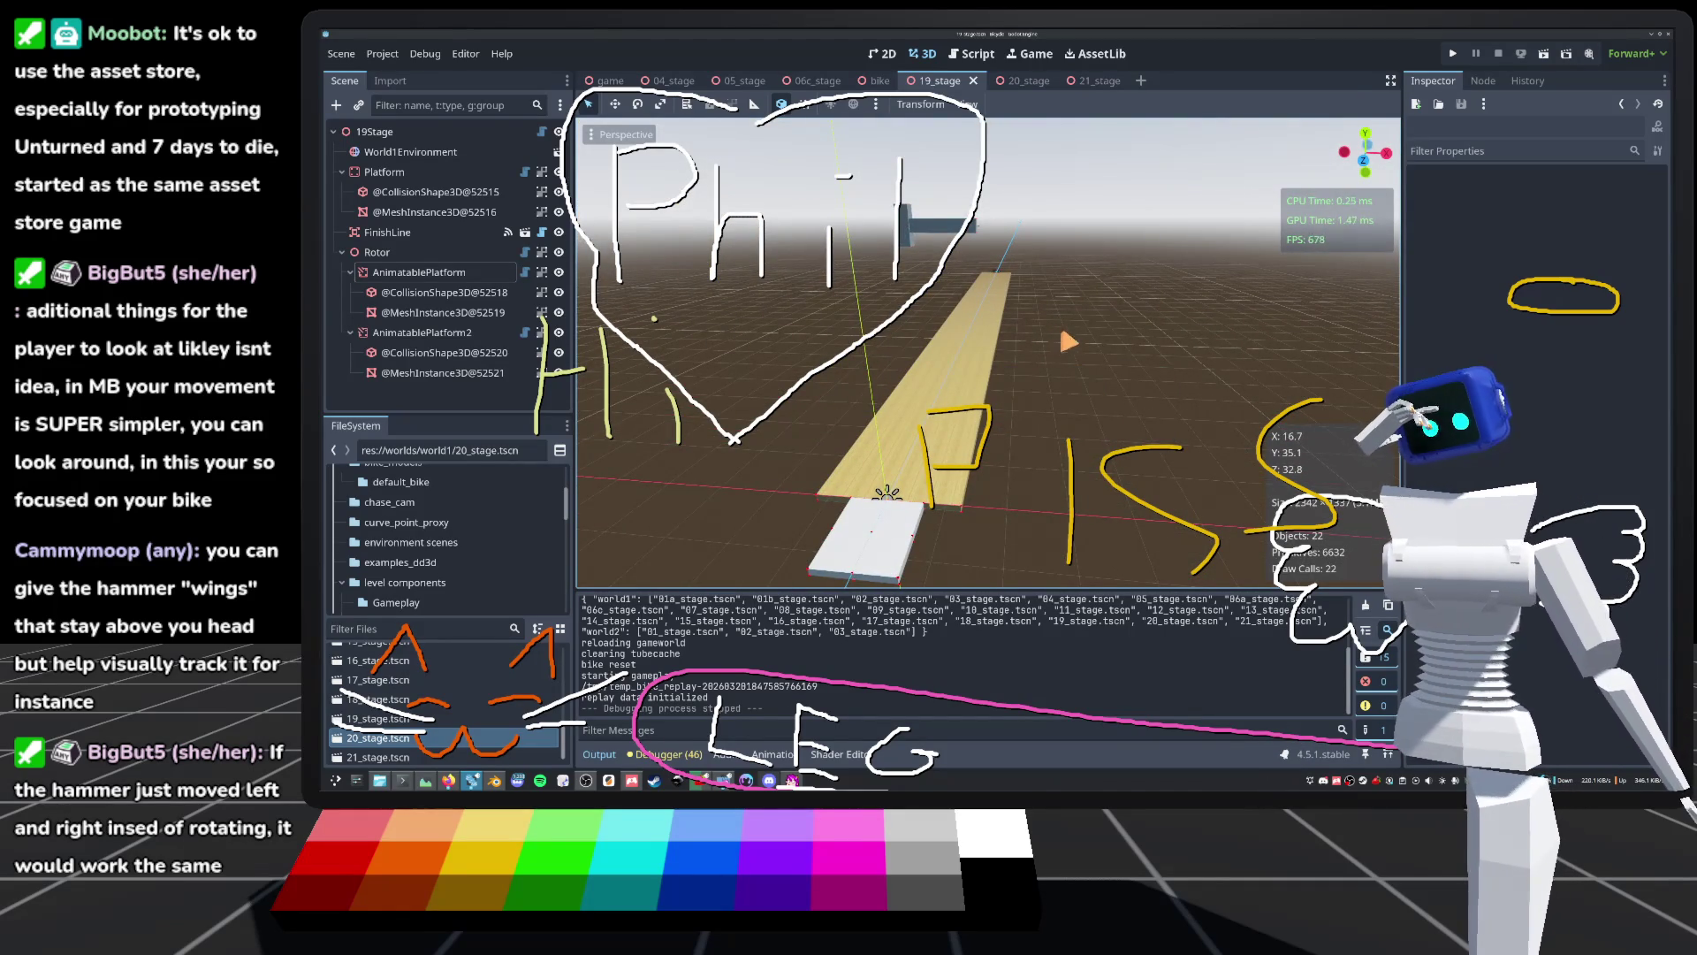
drag(1070, 342, 1071, 344)
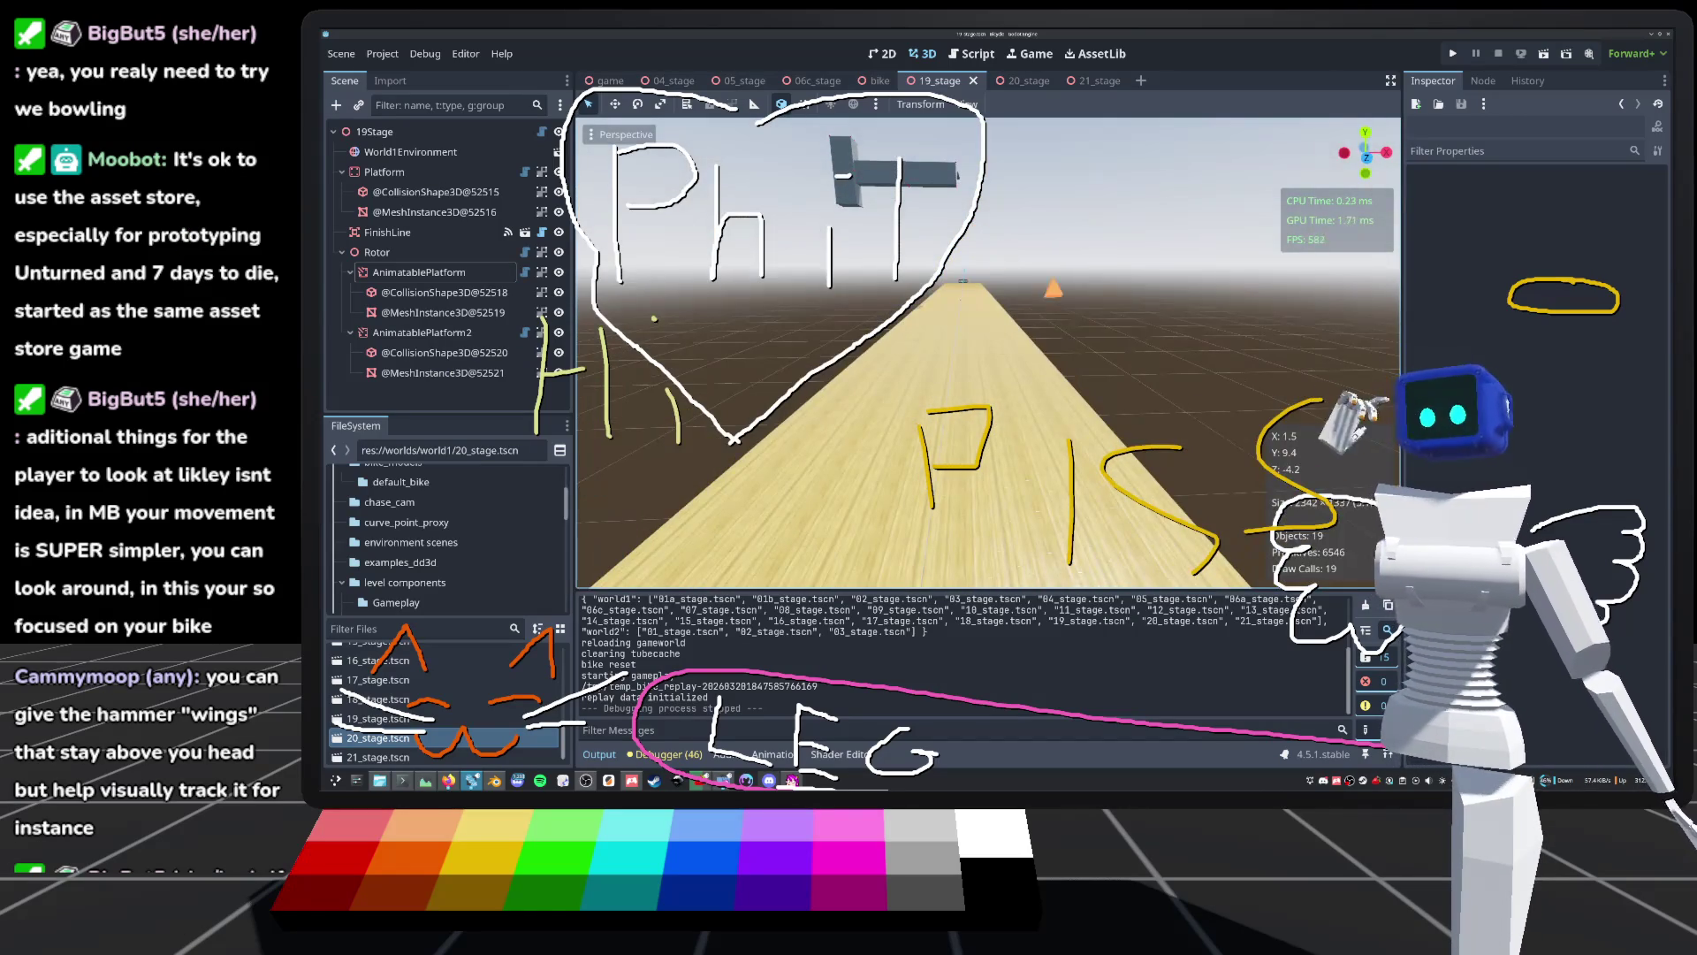
scroll(1083, 283, down, 5)
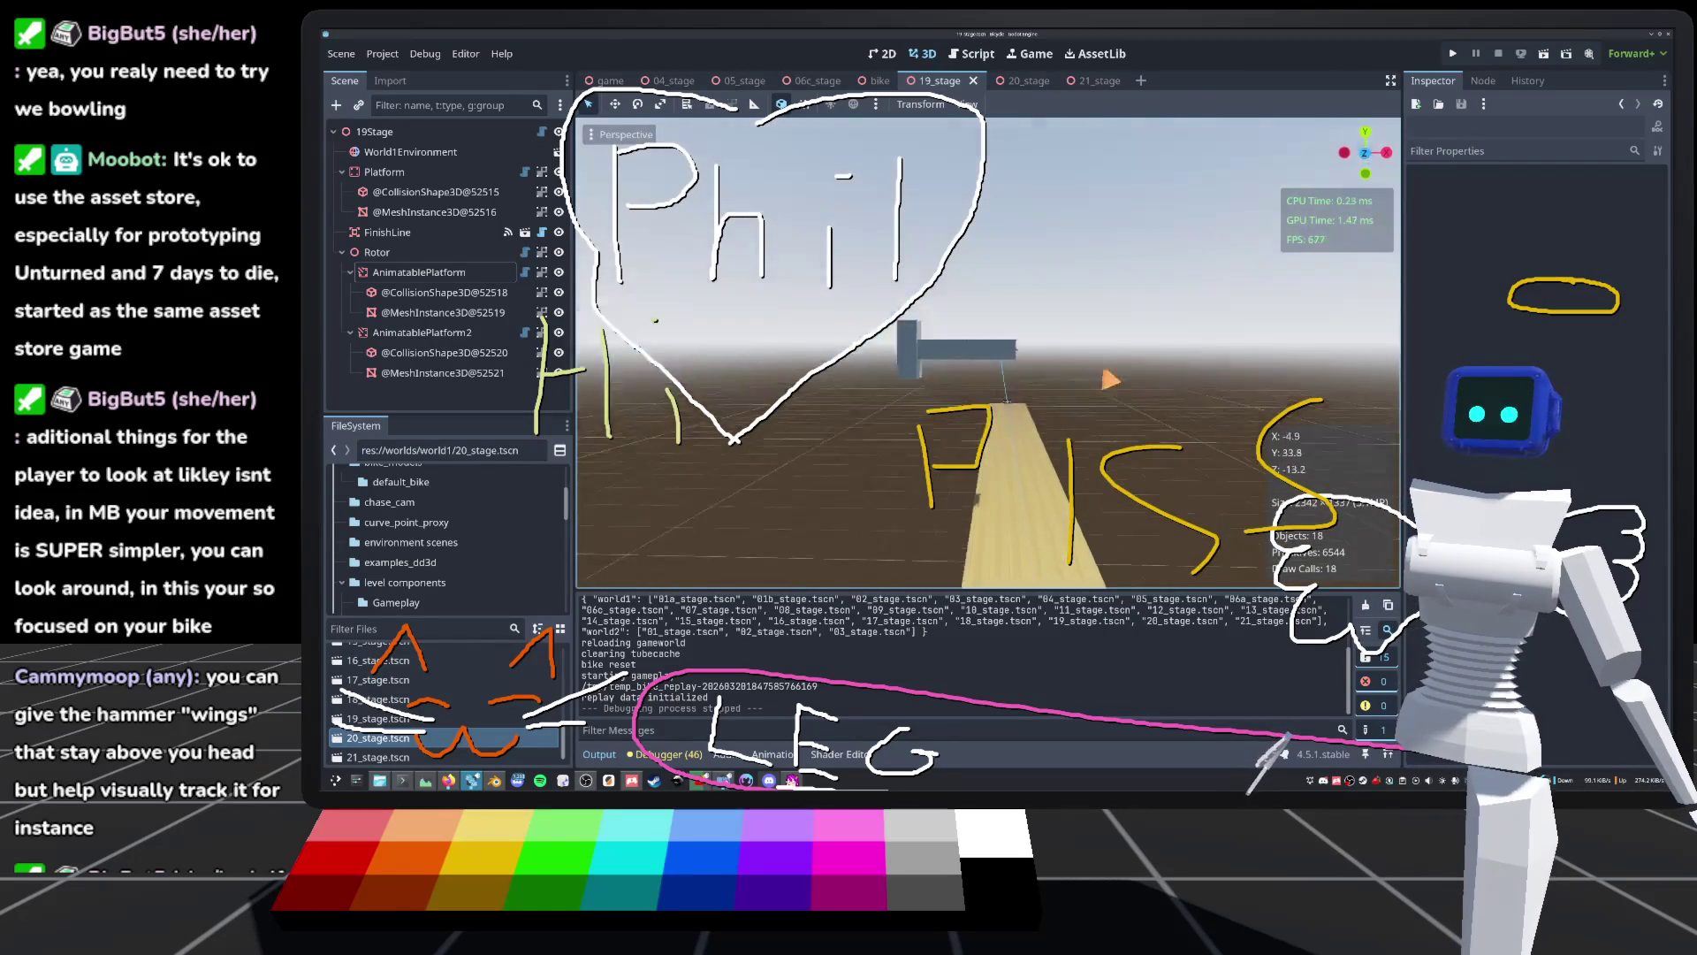
scroll(1119, 457, down, 4)
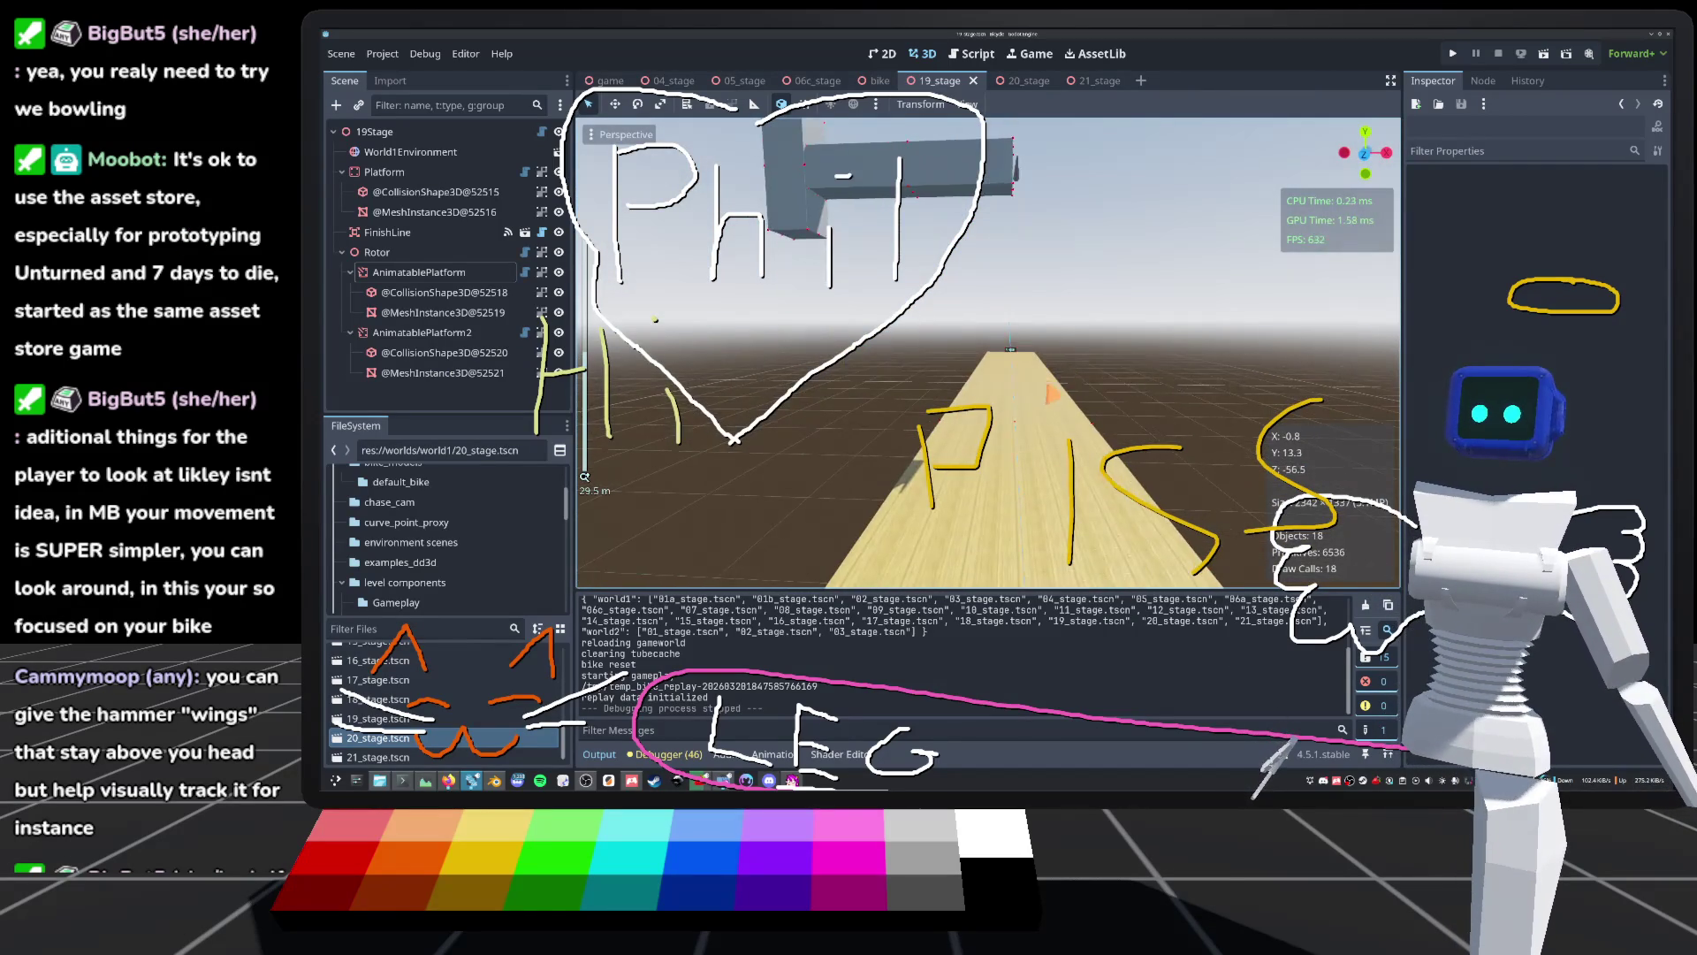
mouse_move(1118, 457)
mouse_down()
mouse_move(899, 436)
mouse_move(992, 427)
mouse_move(1028, 404)
mouse_move(1128, 496)
mouse_move(1163, 430)
mouse_up()
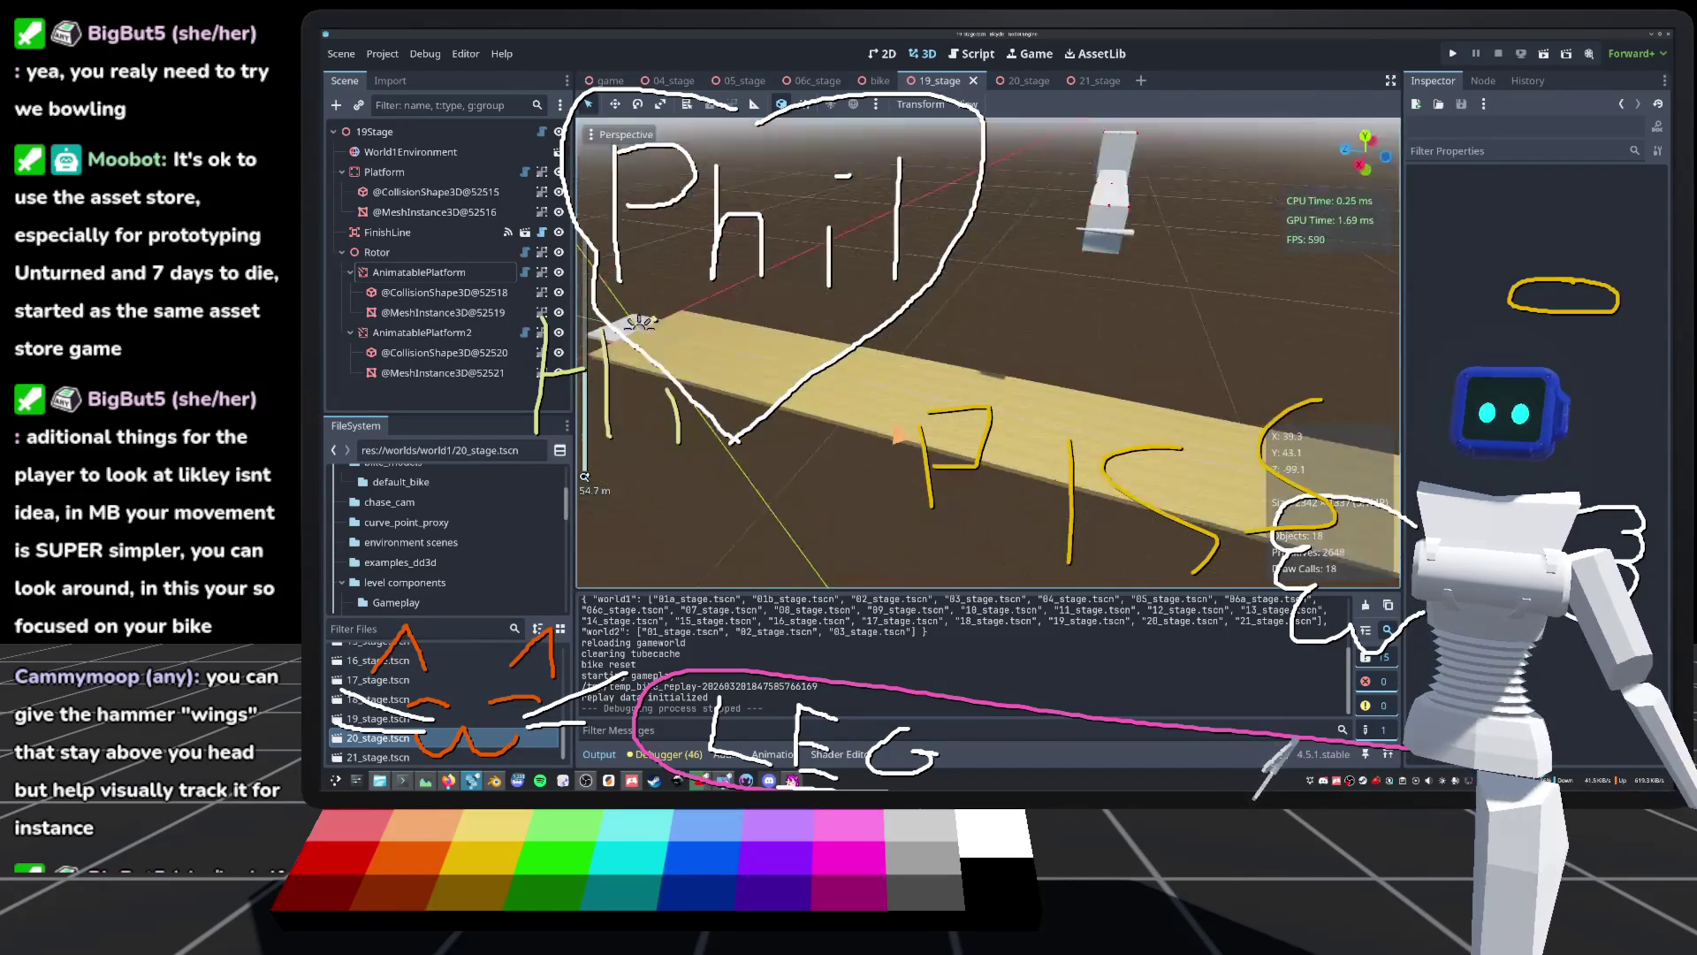
scroll(899, 436, down, 3)
scroll(1071, 446, up, 3)
scroll(1128, 496, down, 3)
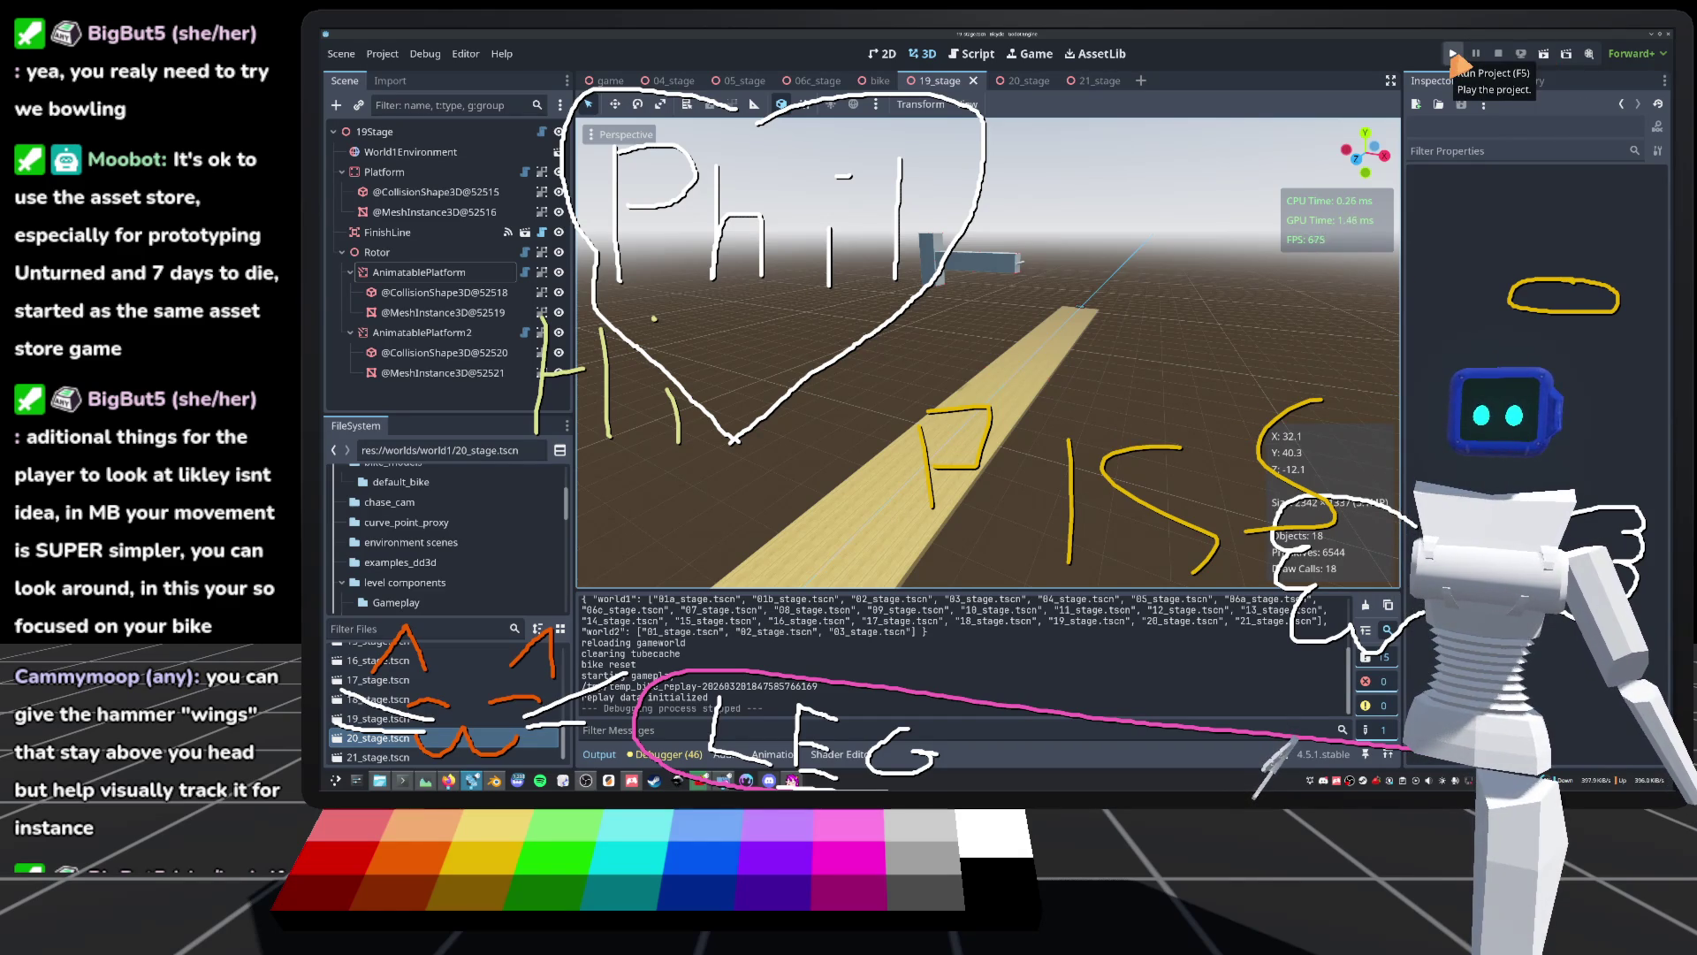
Step: Relaunch the game, switch from quickplay to 19_stage via Level Select, and ride forward
click(1454, 55)
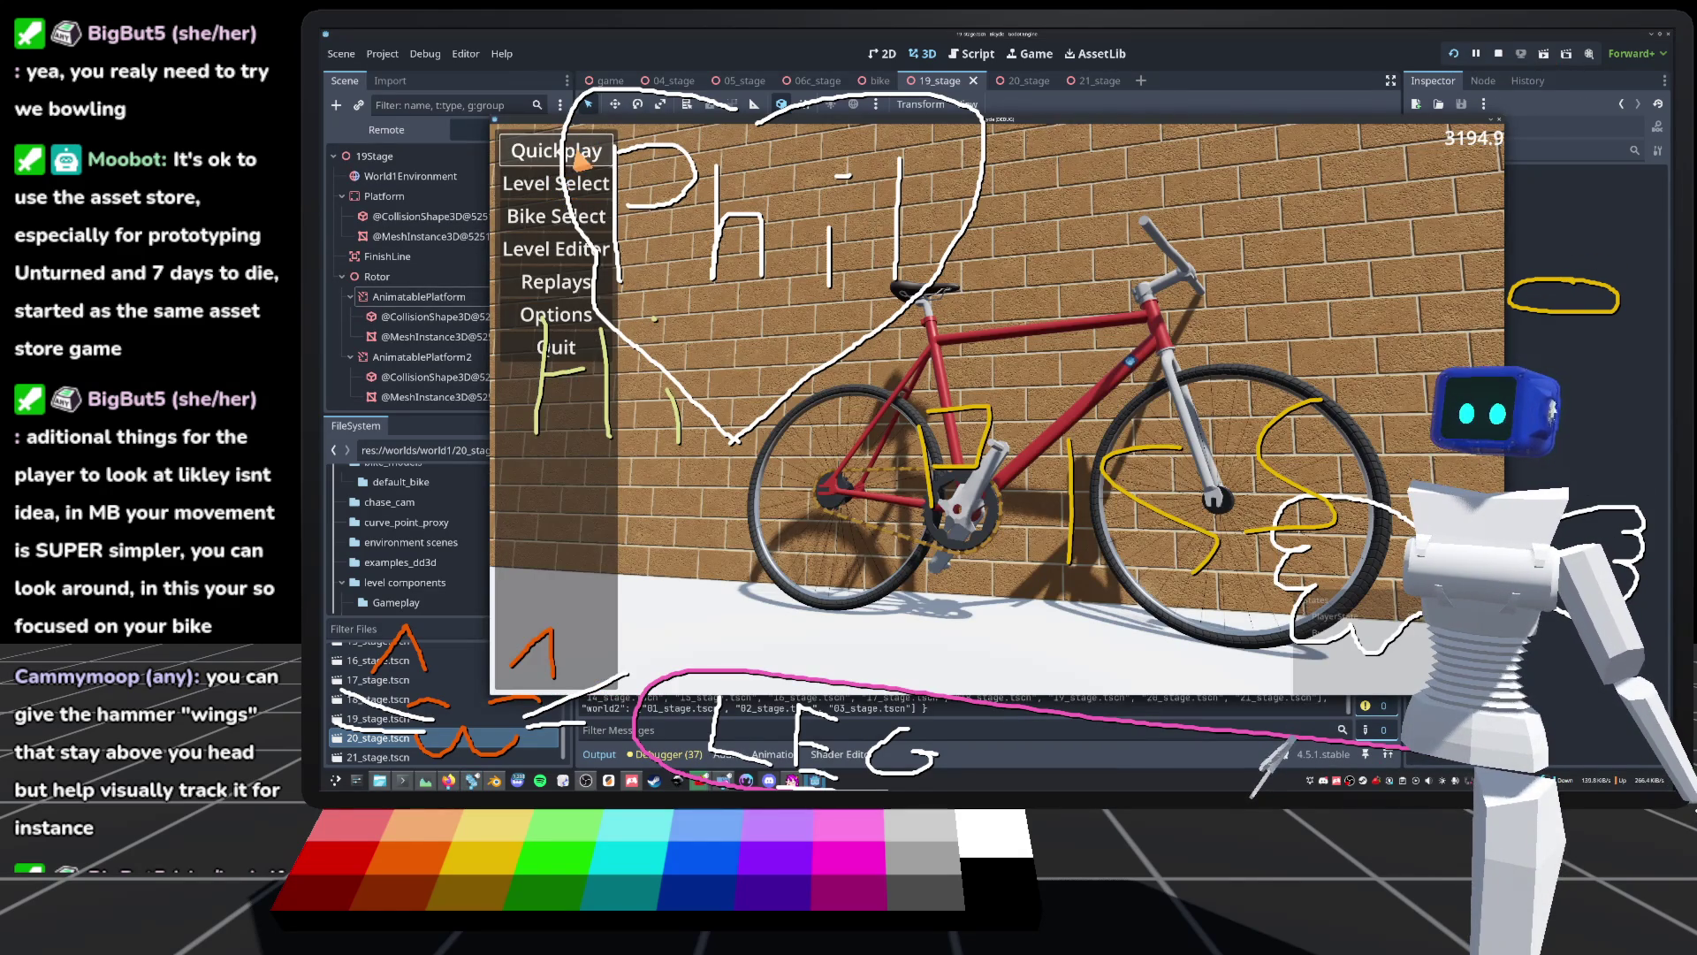
click(588, 157)
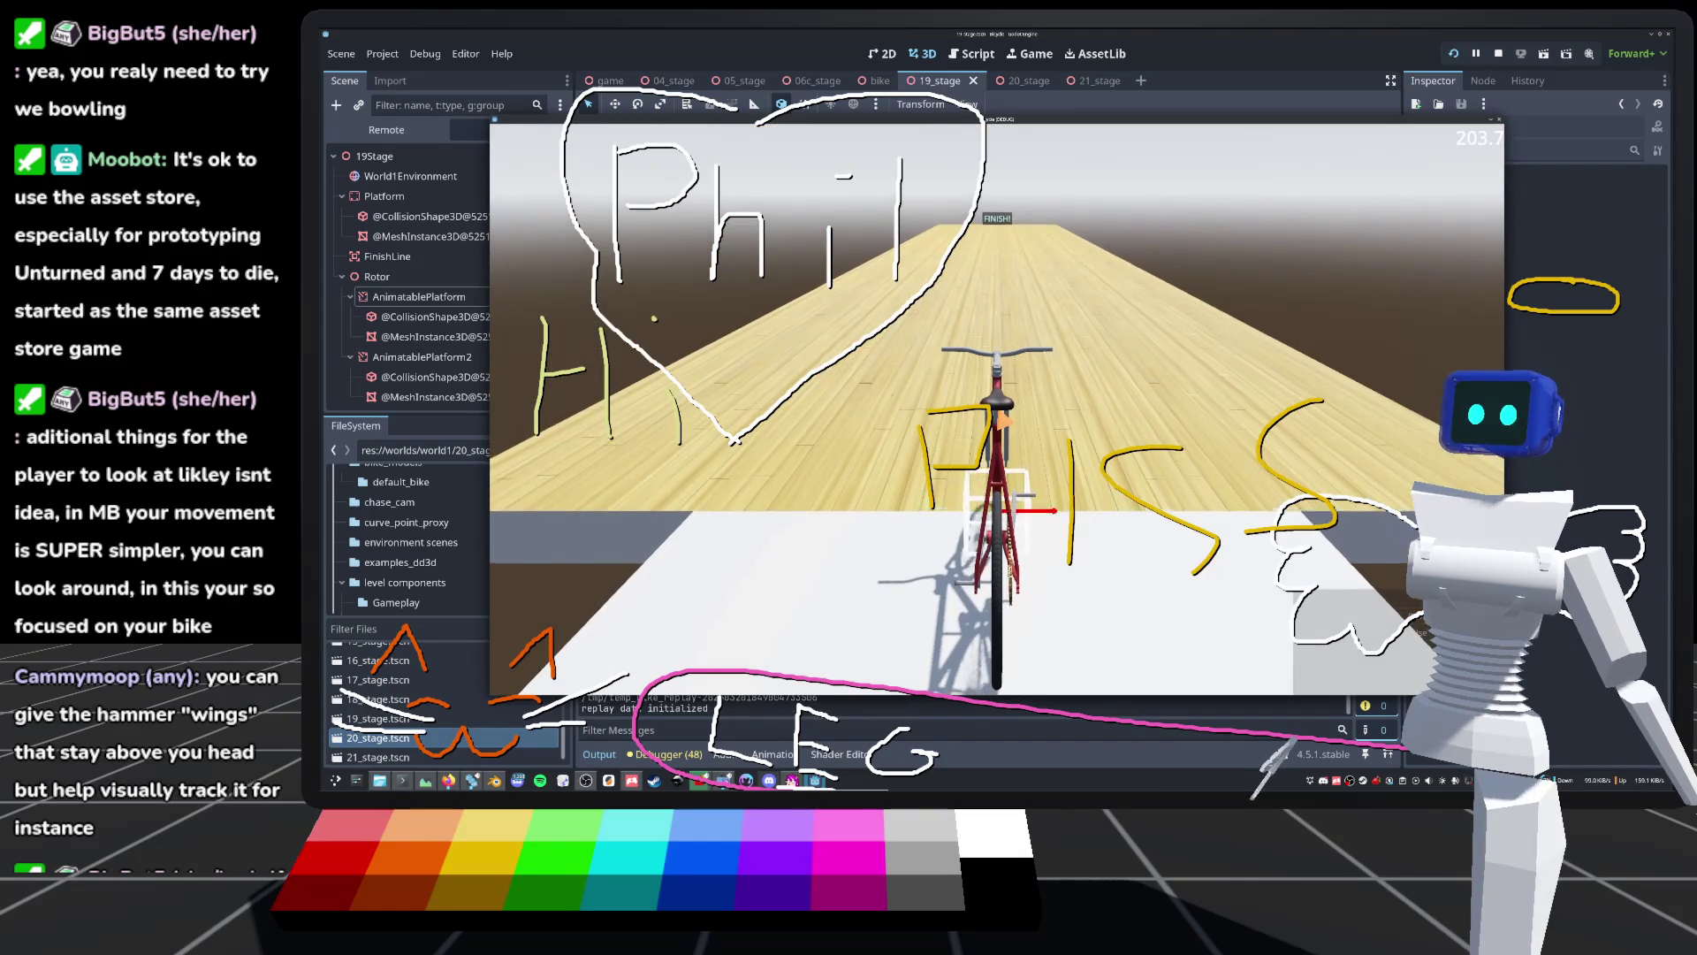
key(Escape)
click(556, 215)
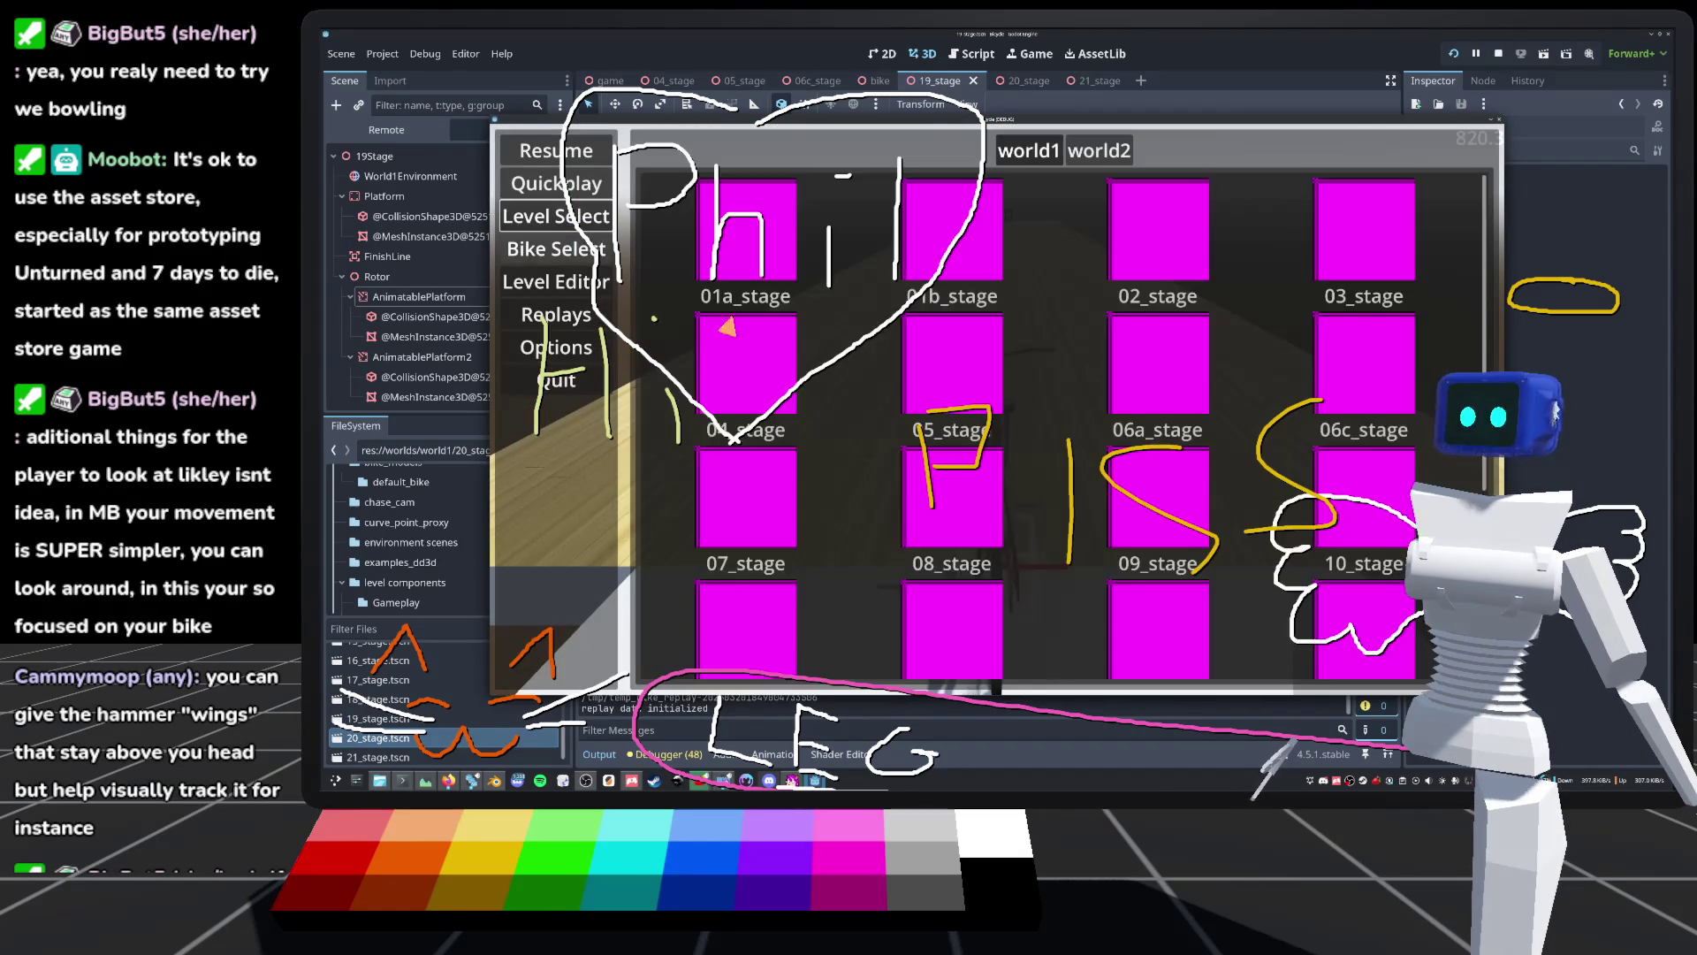
scroll(725, 575, down, 3)
click(723, 579)
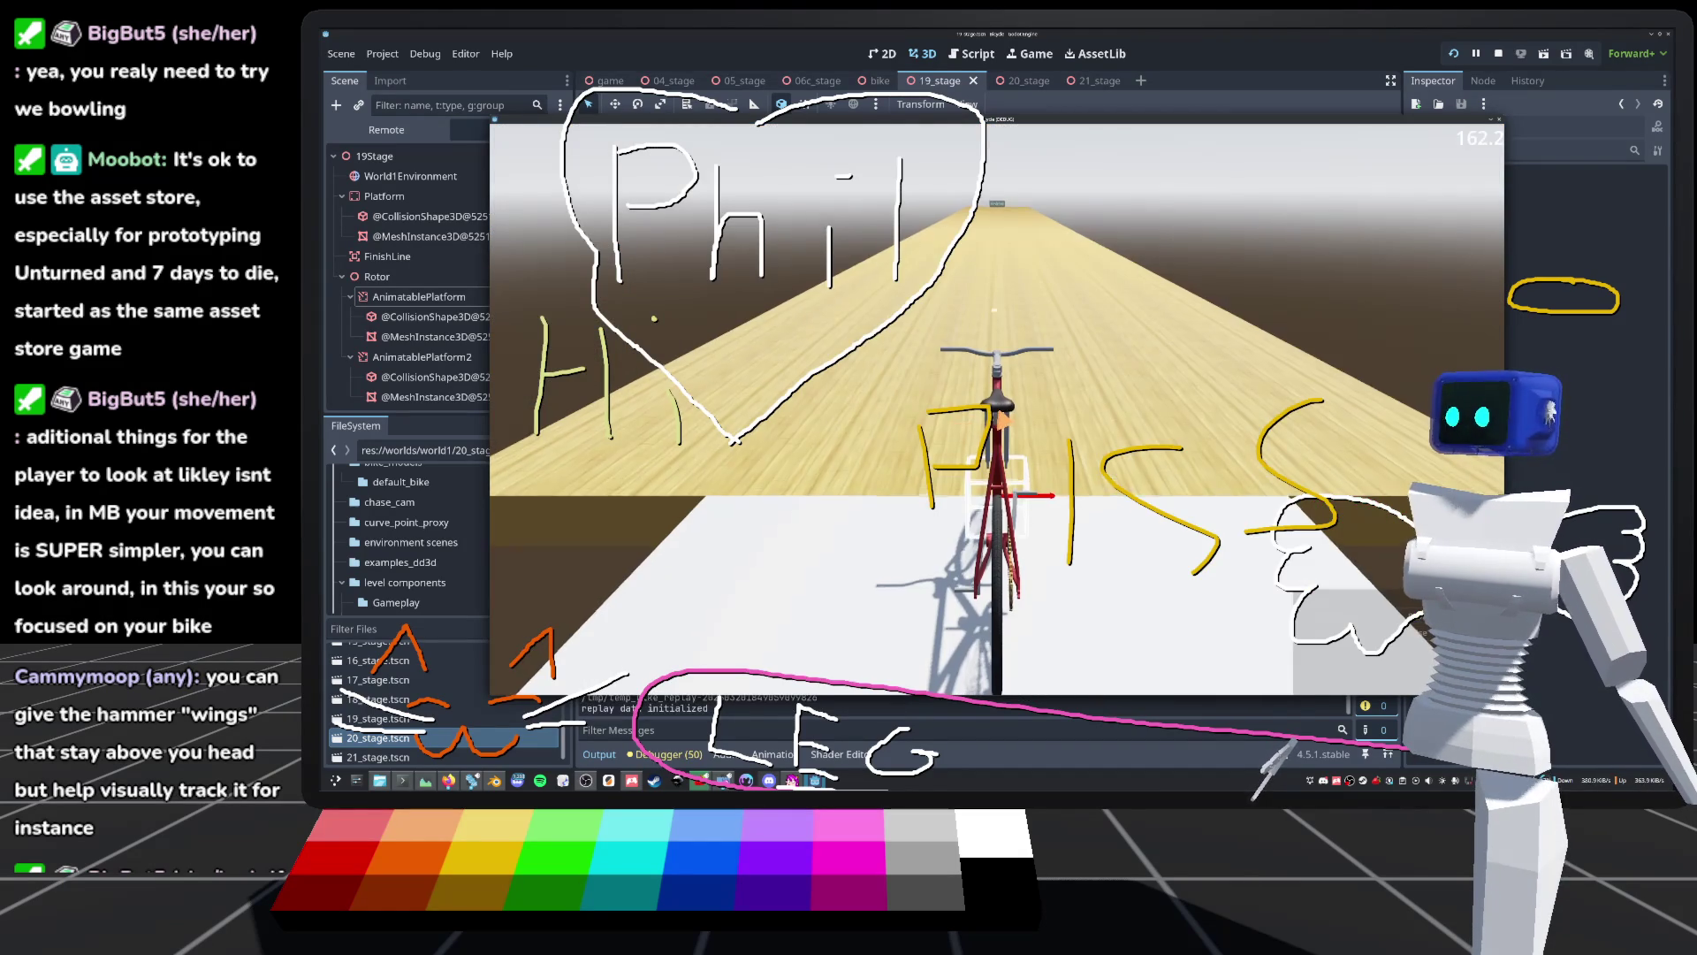
key(w)
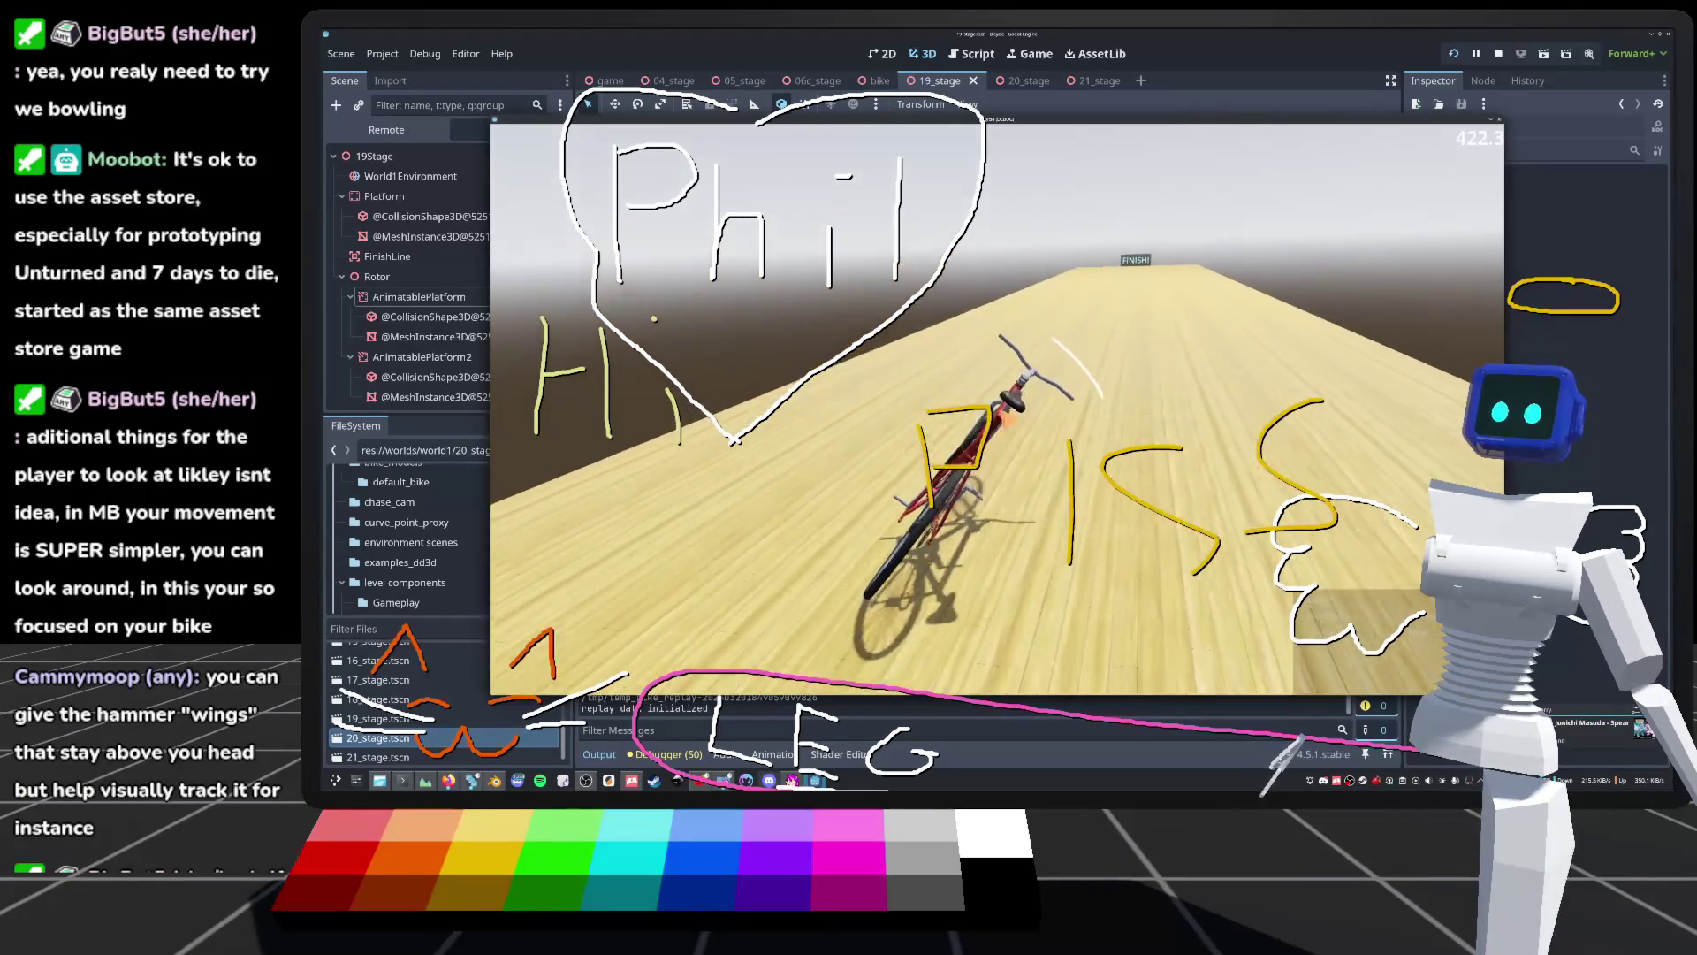
Step: Stop the playtest and return to the 19_stage scene editor
key(F8)
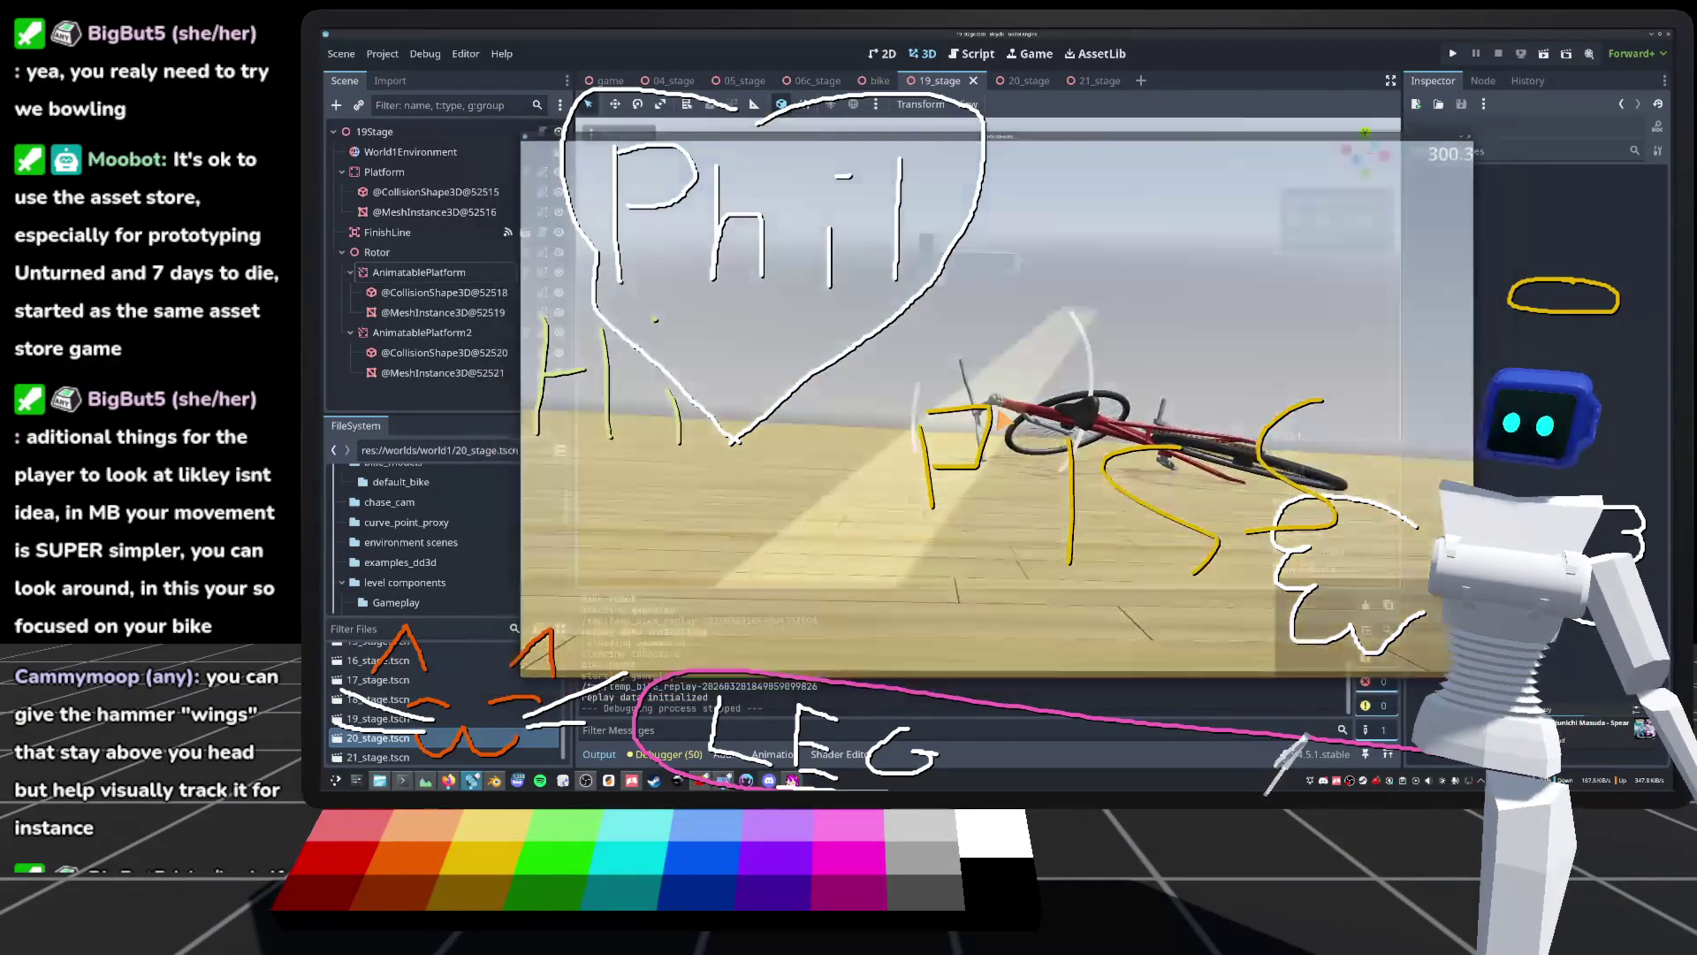
scroll(1010, 422, up, 3)
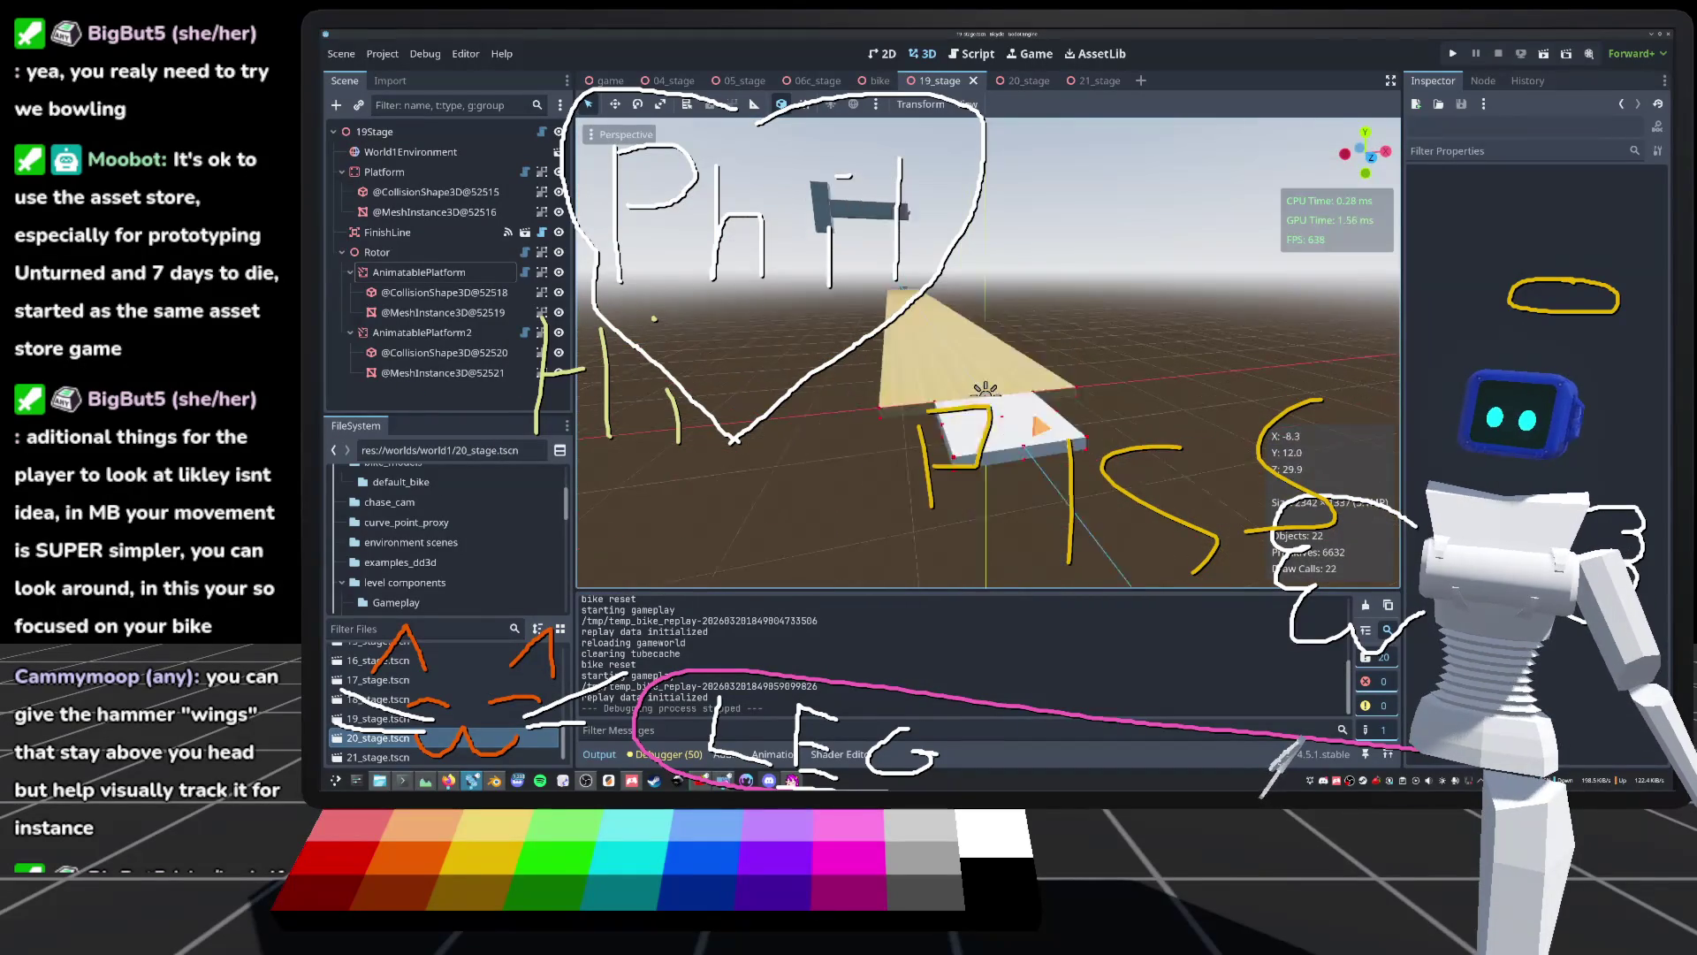
scroll(988, 353, up, 5)
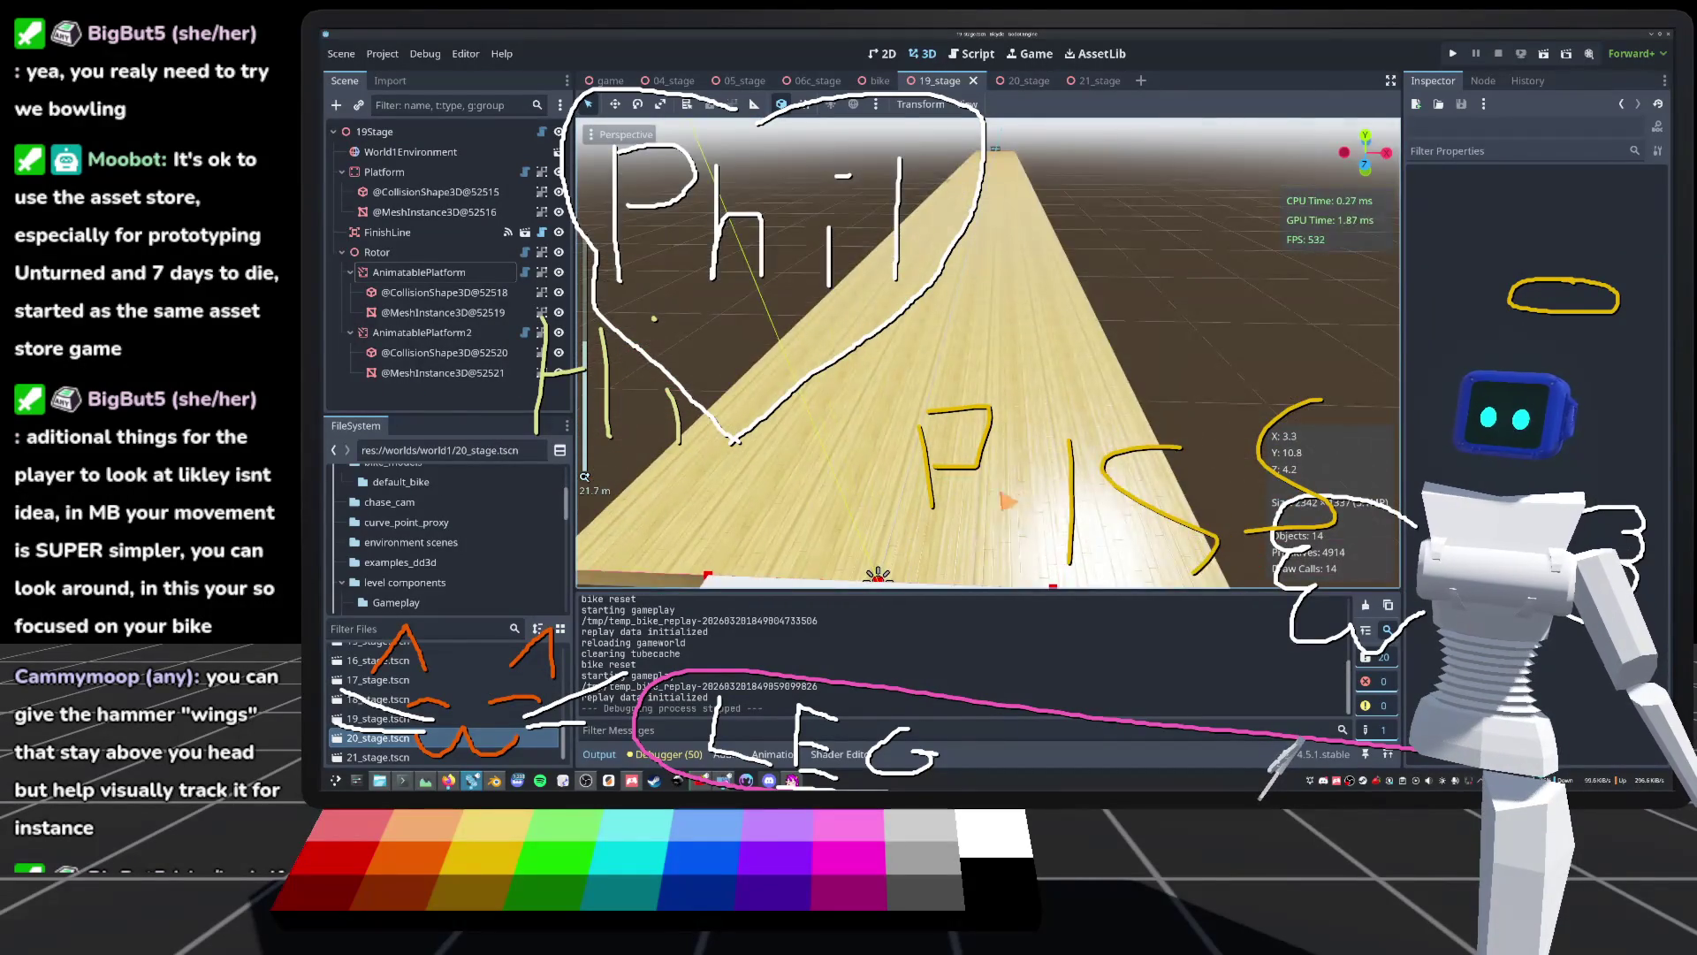
scroll(1004, 500, down, 5)
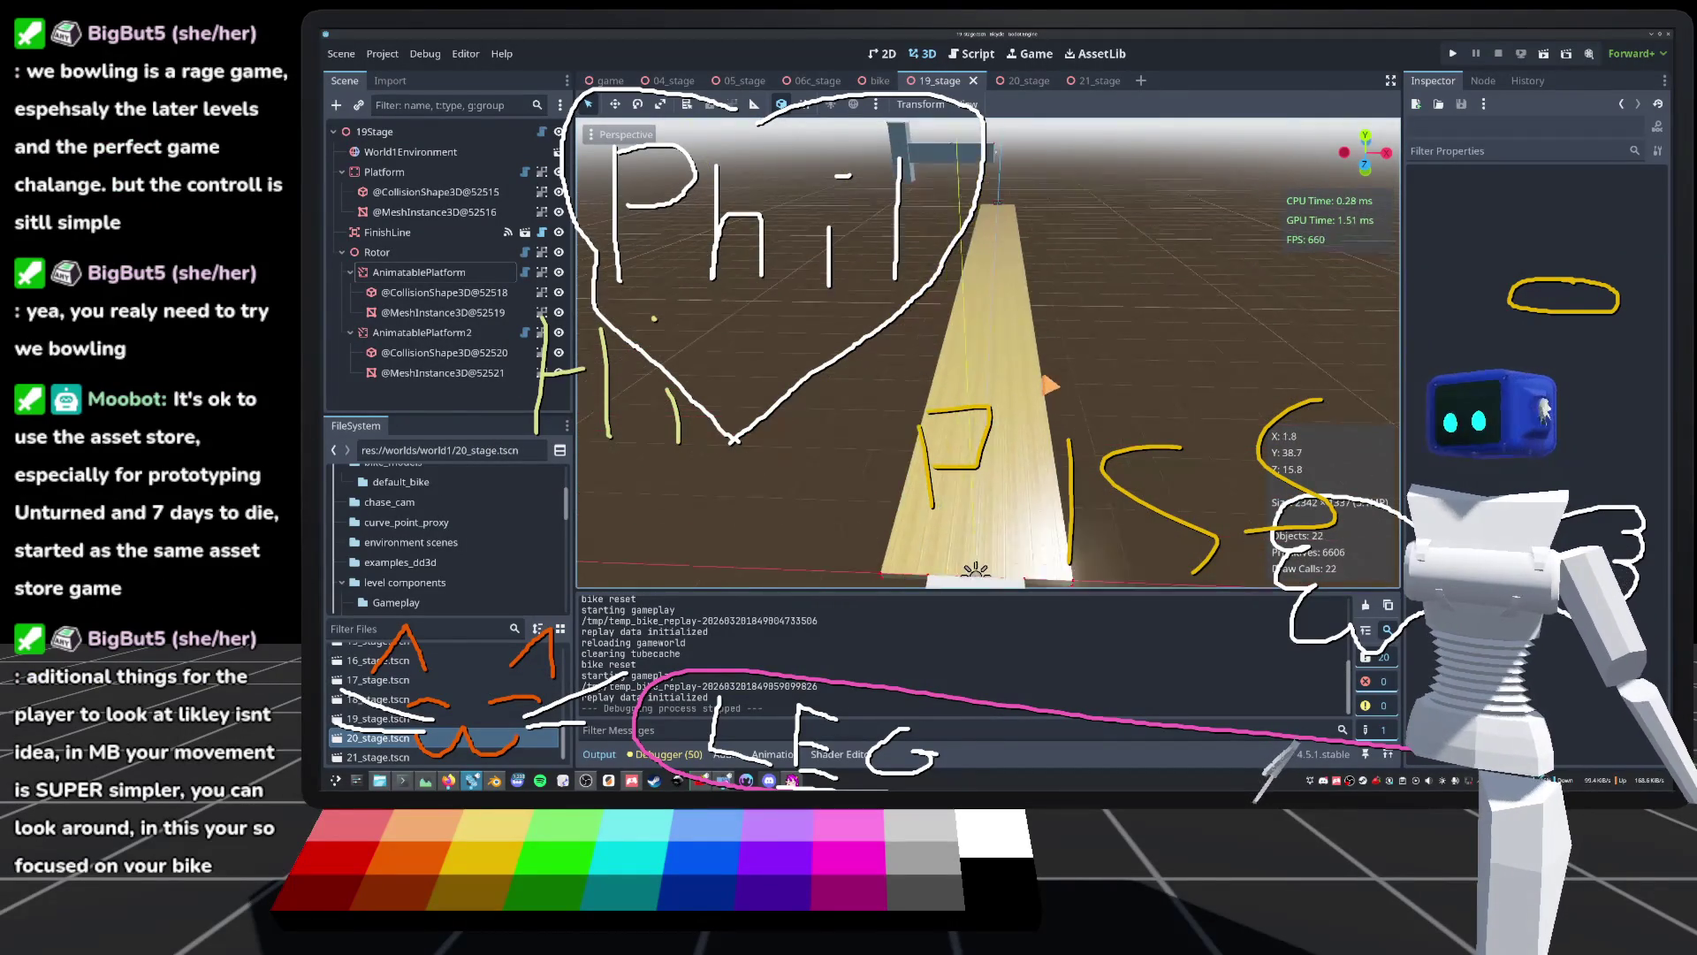
scroll(988, 353, down, 4)
Step: Orbit to look straight down the platform and select the Rotor node
drag(584, 475, 760, 477)
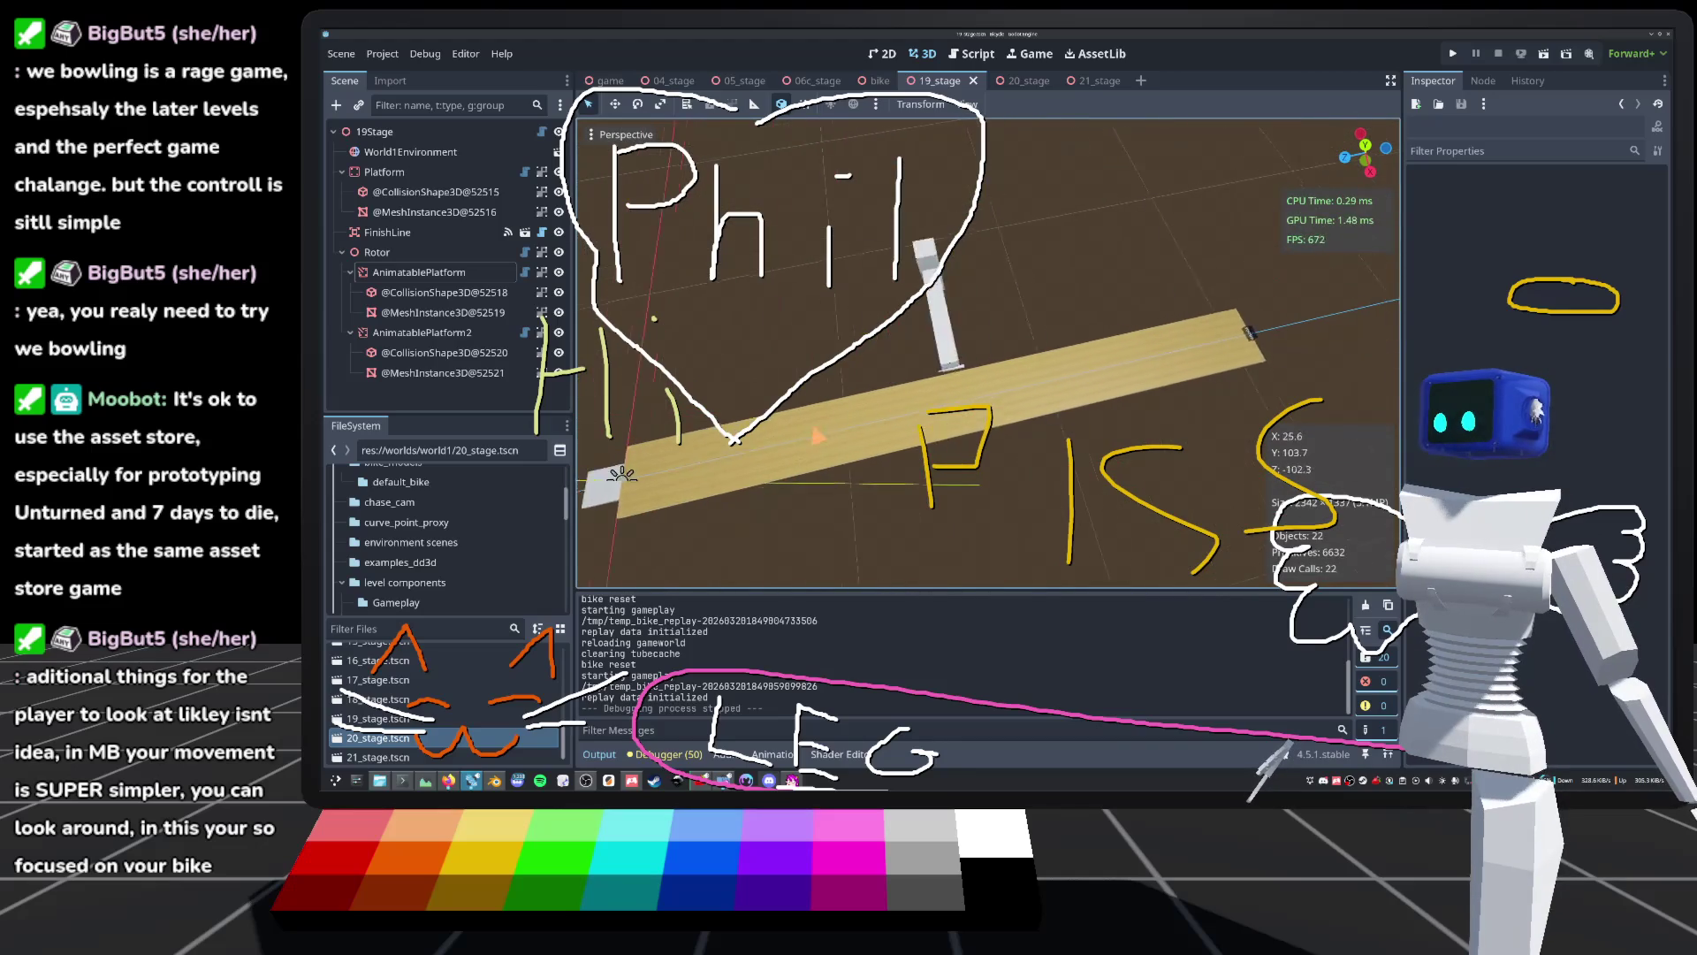
mouse_move(925, 469)
mouse_down()
mouse_move(848, 382)
mouse_move(1017, 408)
mouse_up()
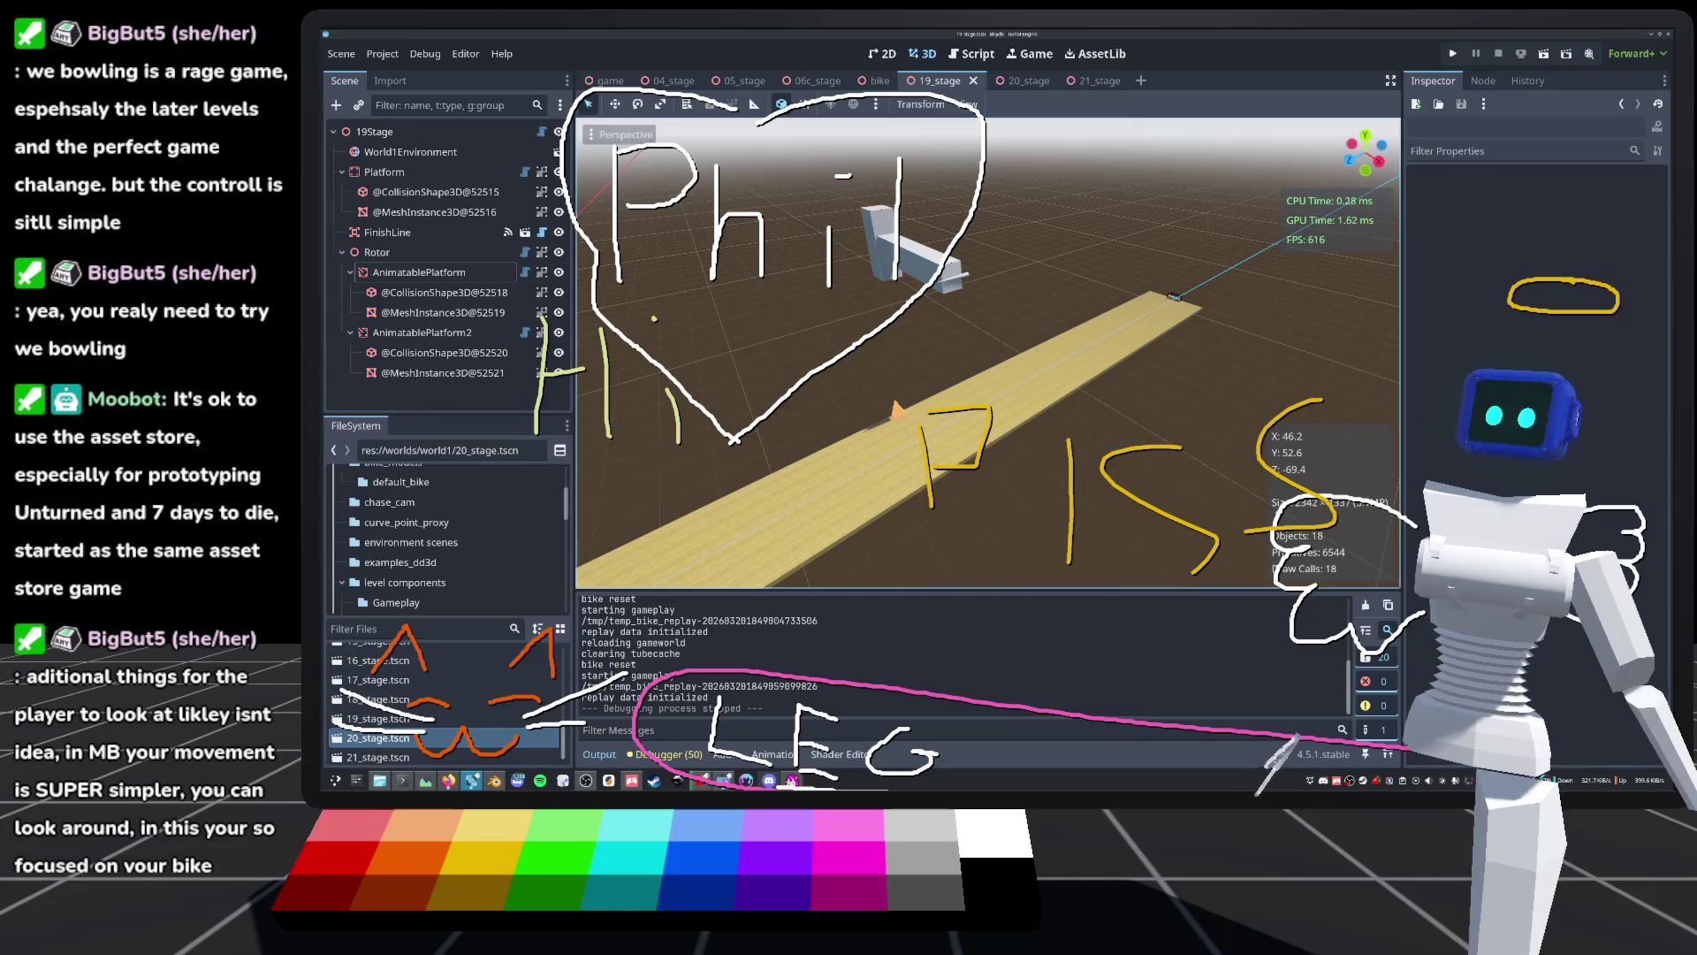
drag(999, 416, 1057, 425)
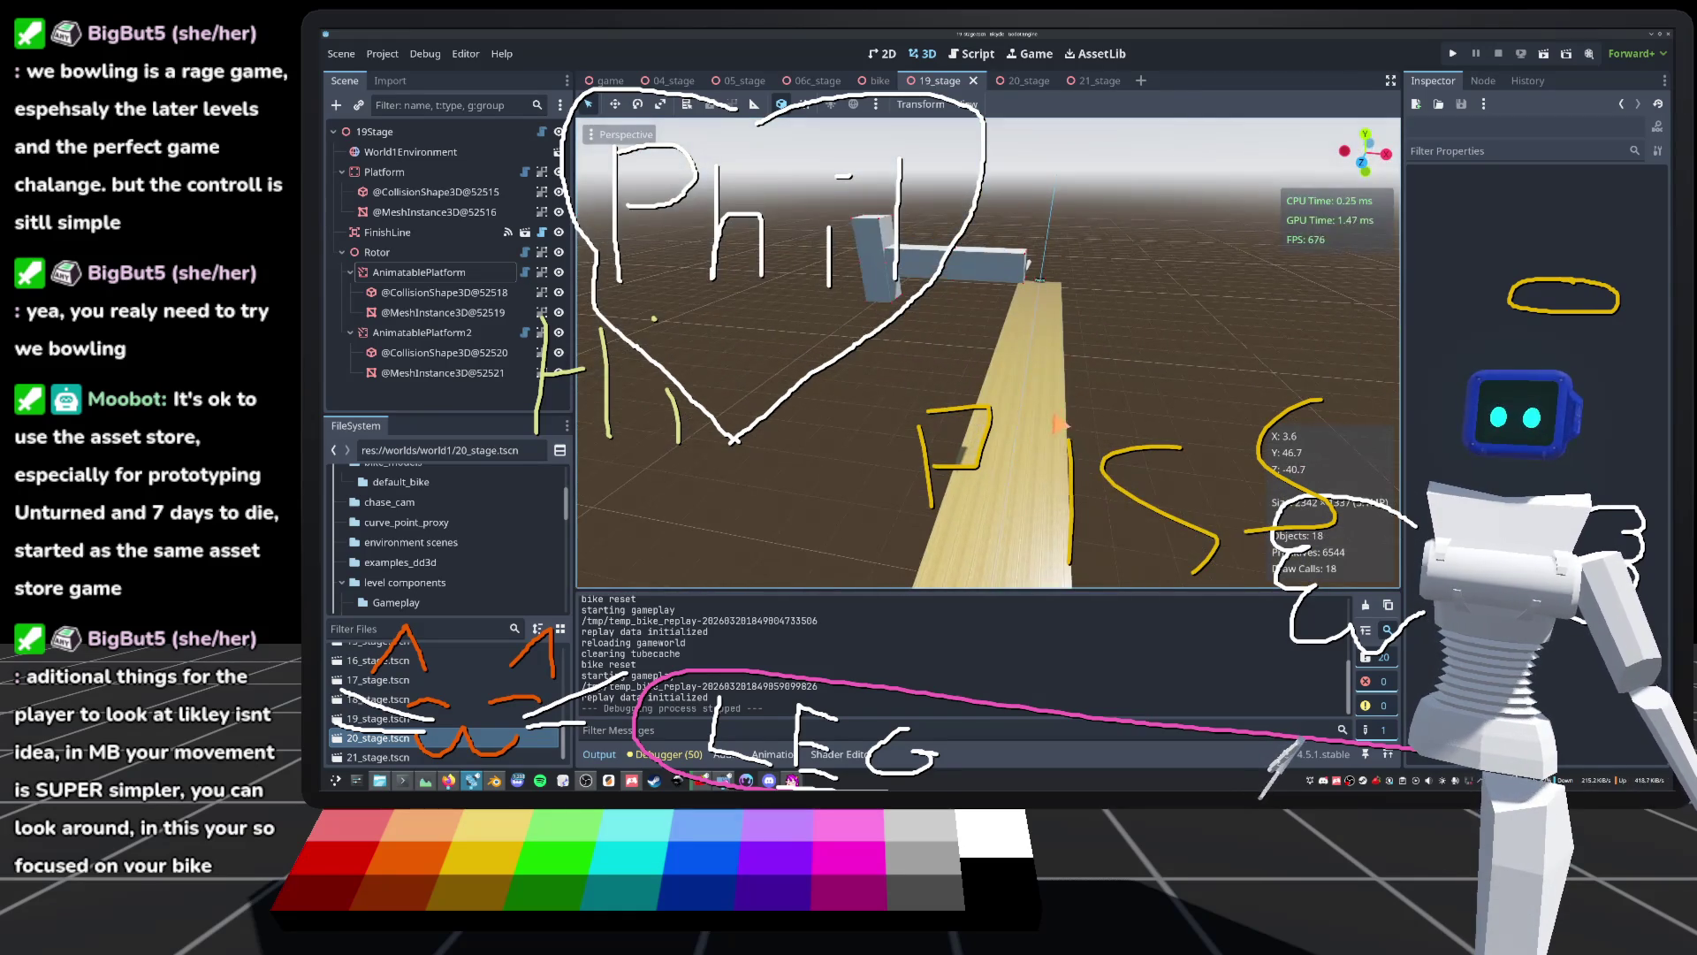
scroll(1058, 425, down, 8)
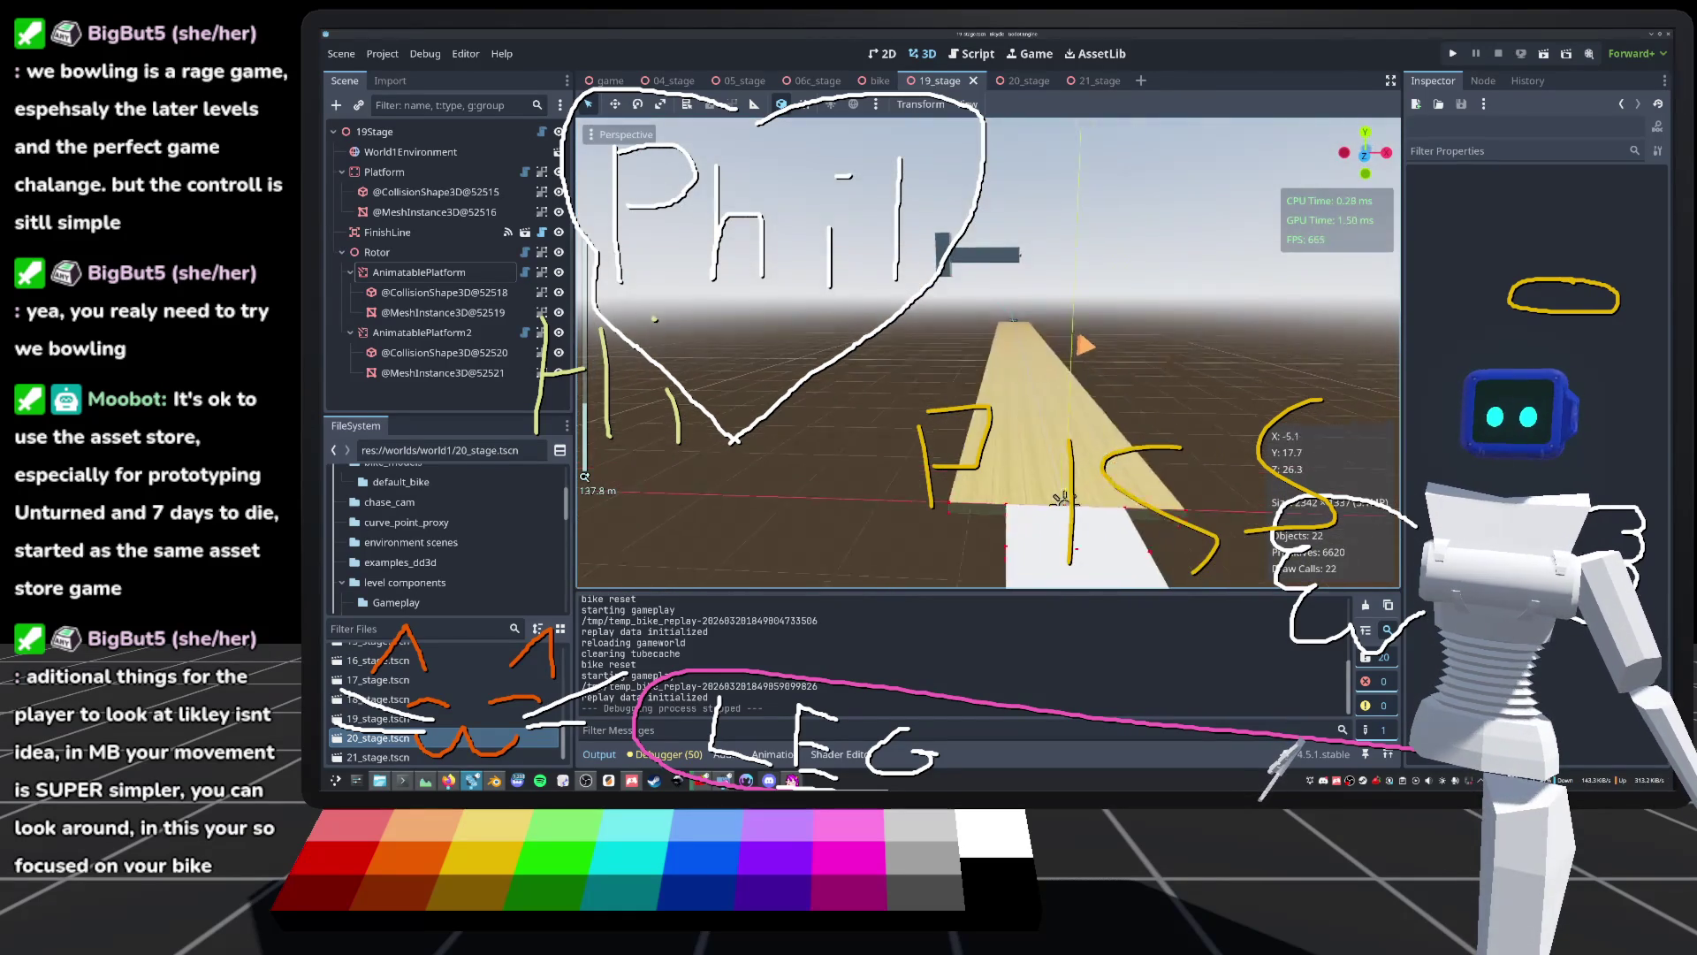
key(q)
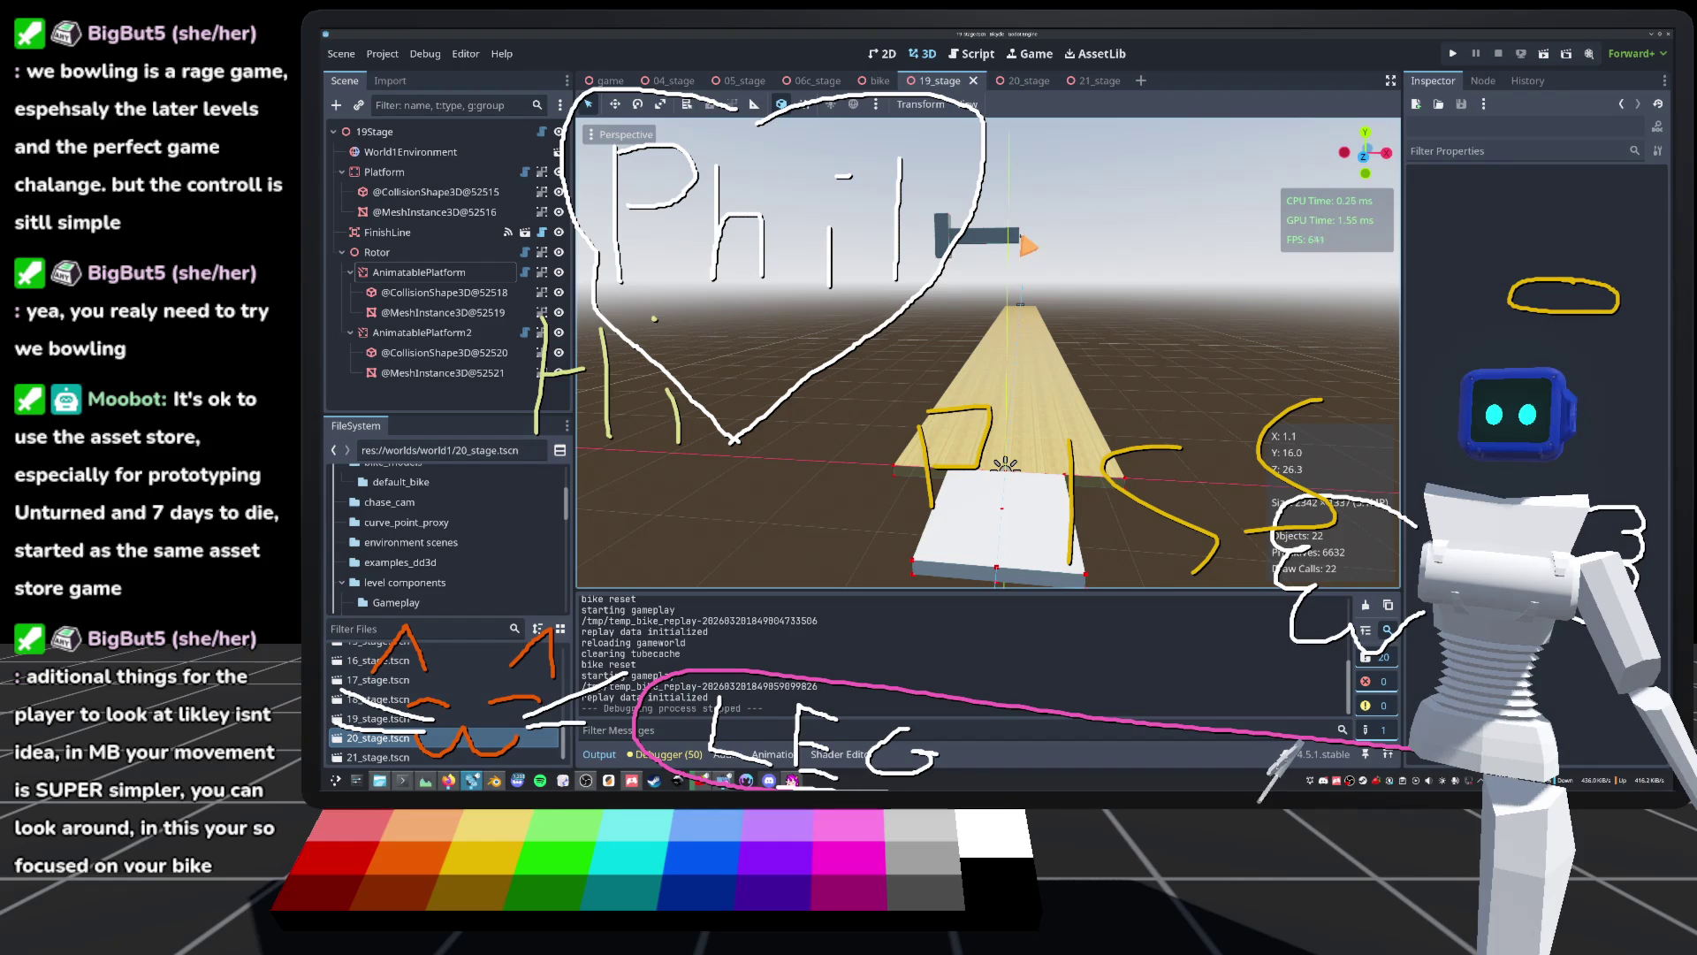
click(976, 235)
Step: Focus on the Rotor, orbit along the platform, and snap to the front view
key(f)
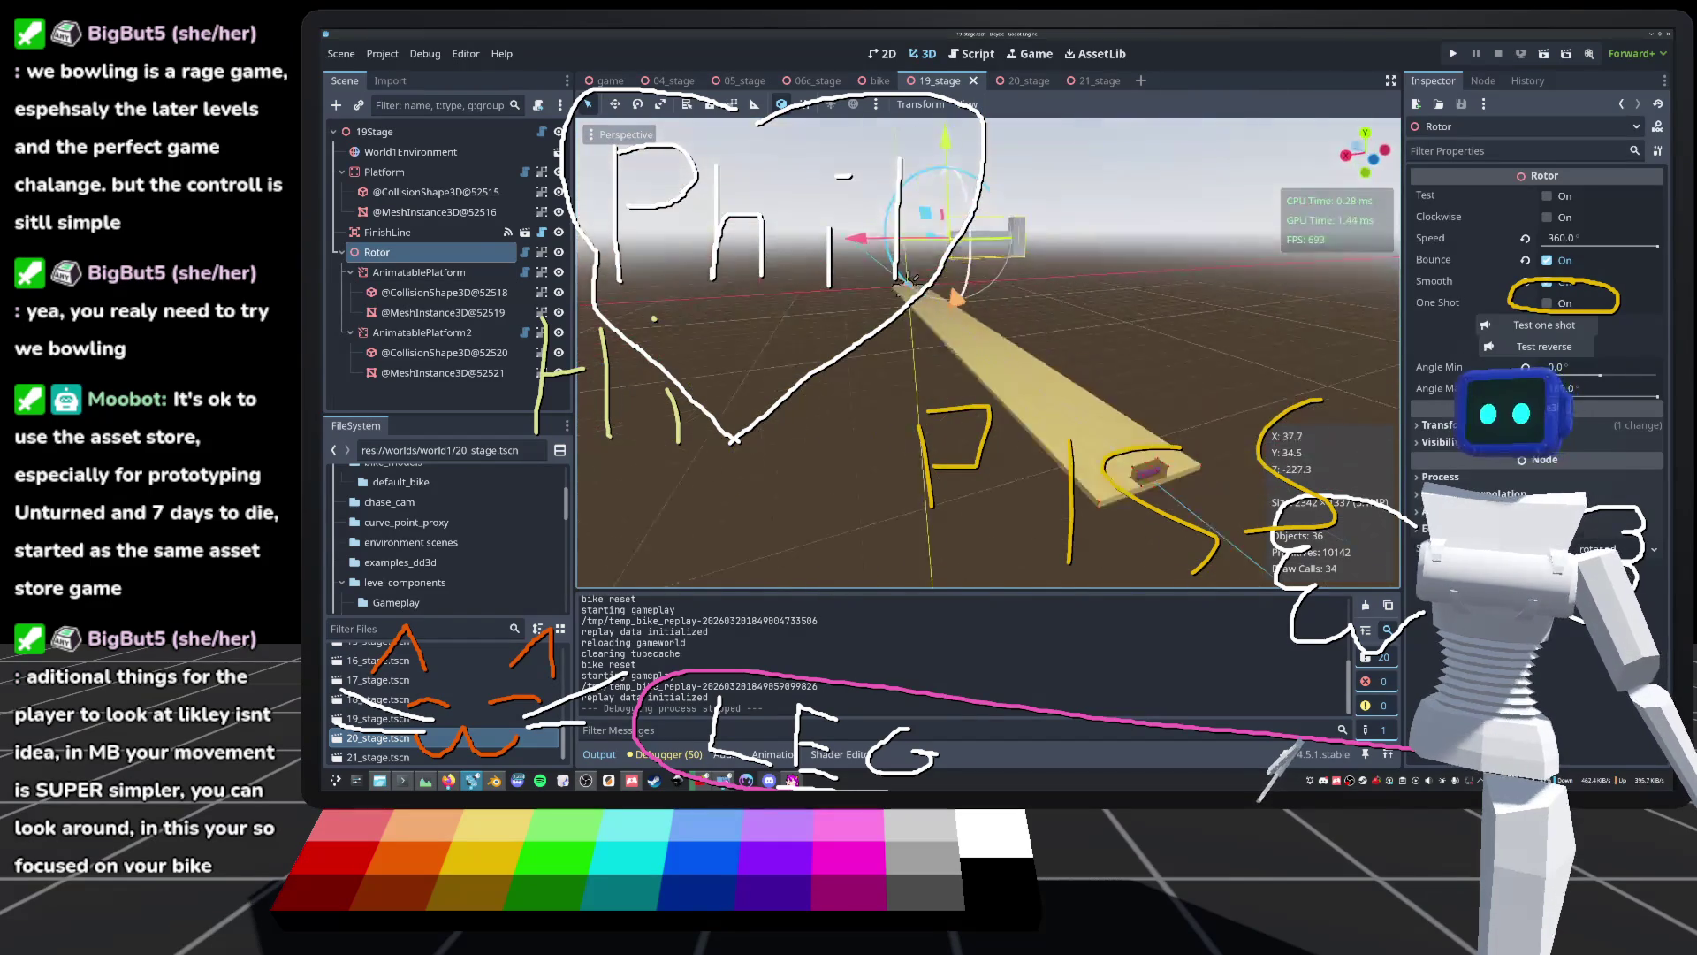
mouse_move(907, 283)
mouse_down()
mouse_move(1061, 288)
mouse_move(924, 311)
mouse_move(597, 482)
mouse_move(650, 511)
mouse_move(888, 270)
mouse_move(913, 439)
mouse_up()
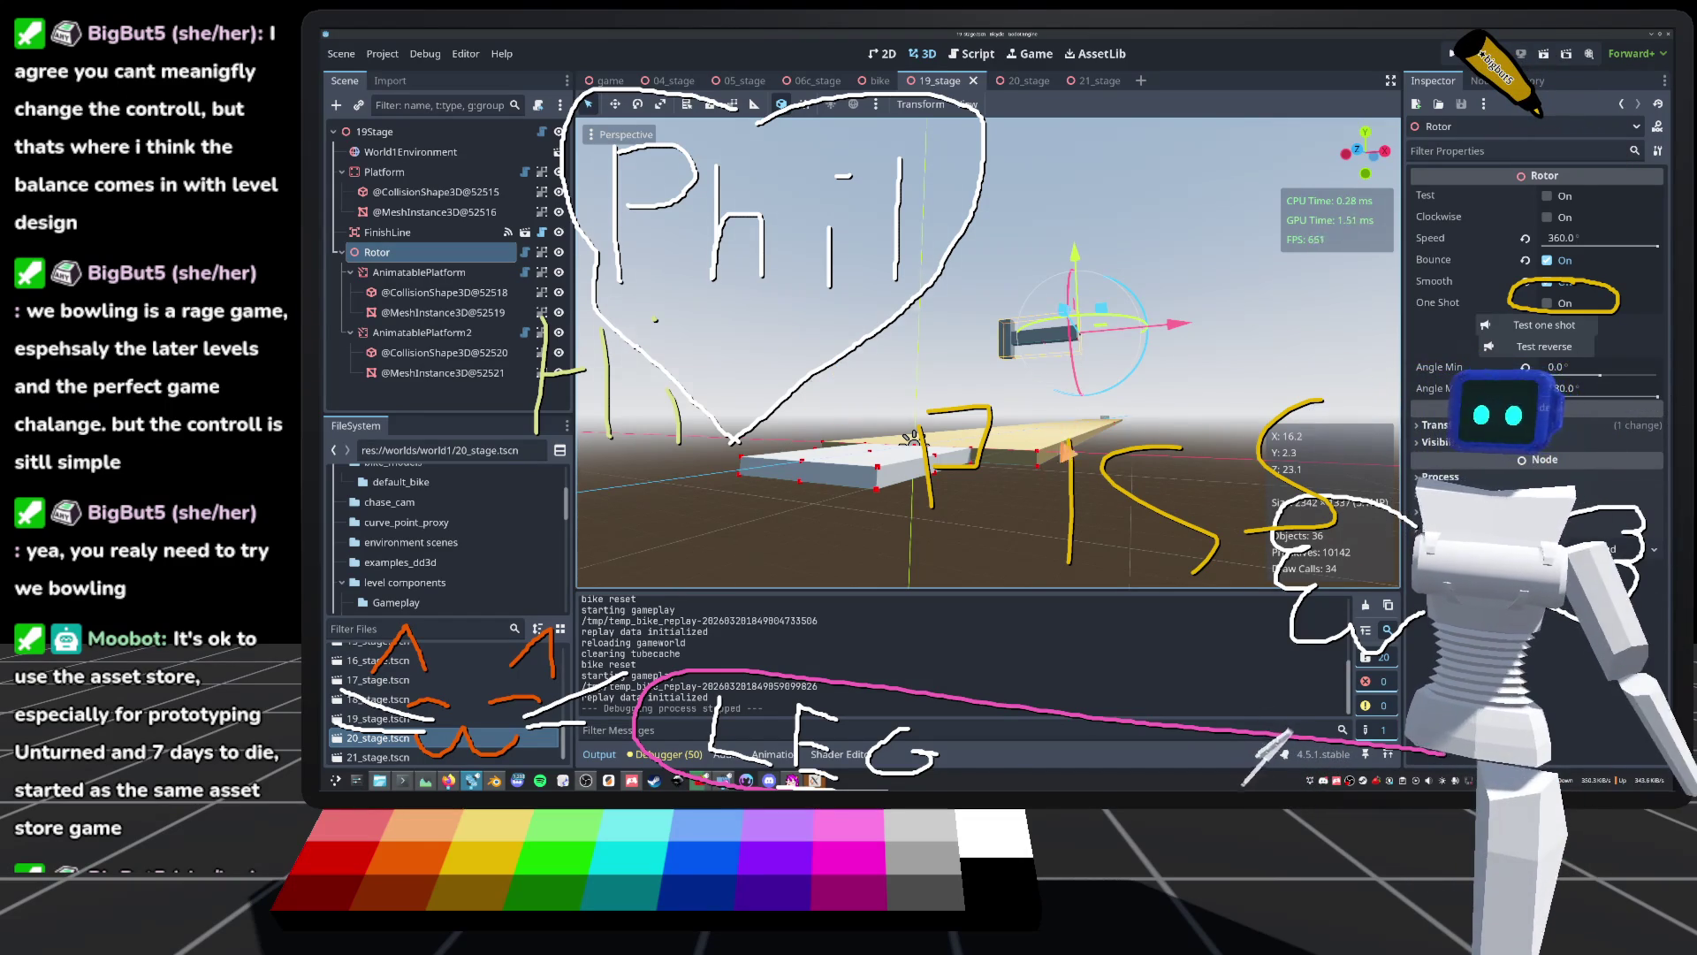
key(KP_1)
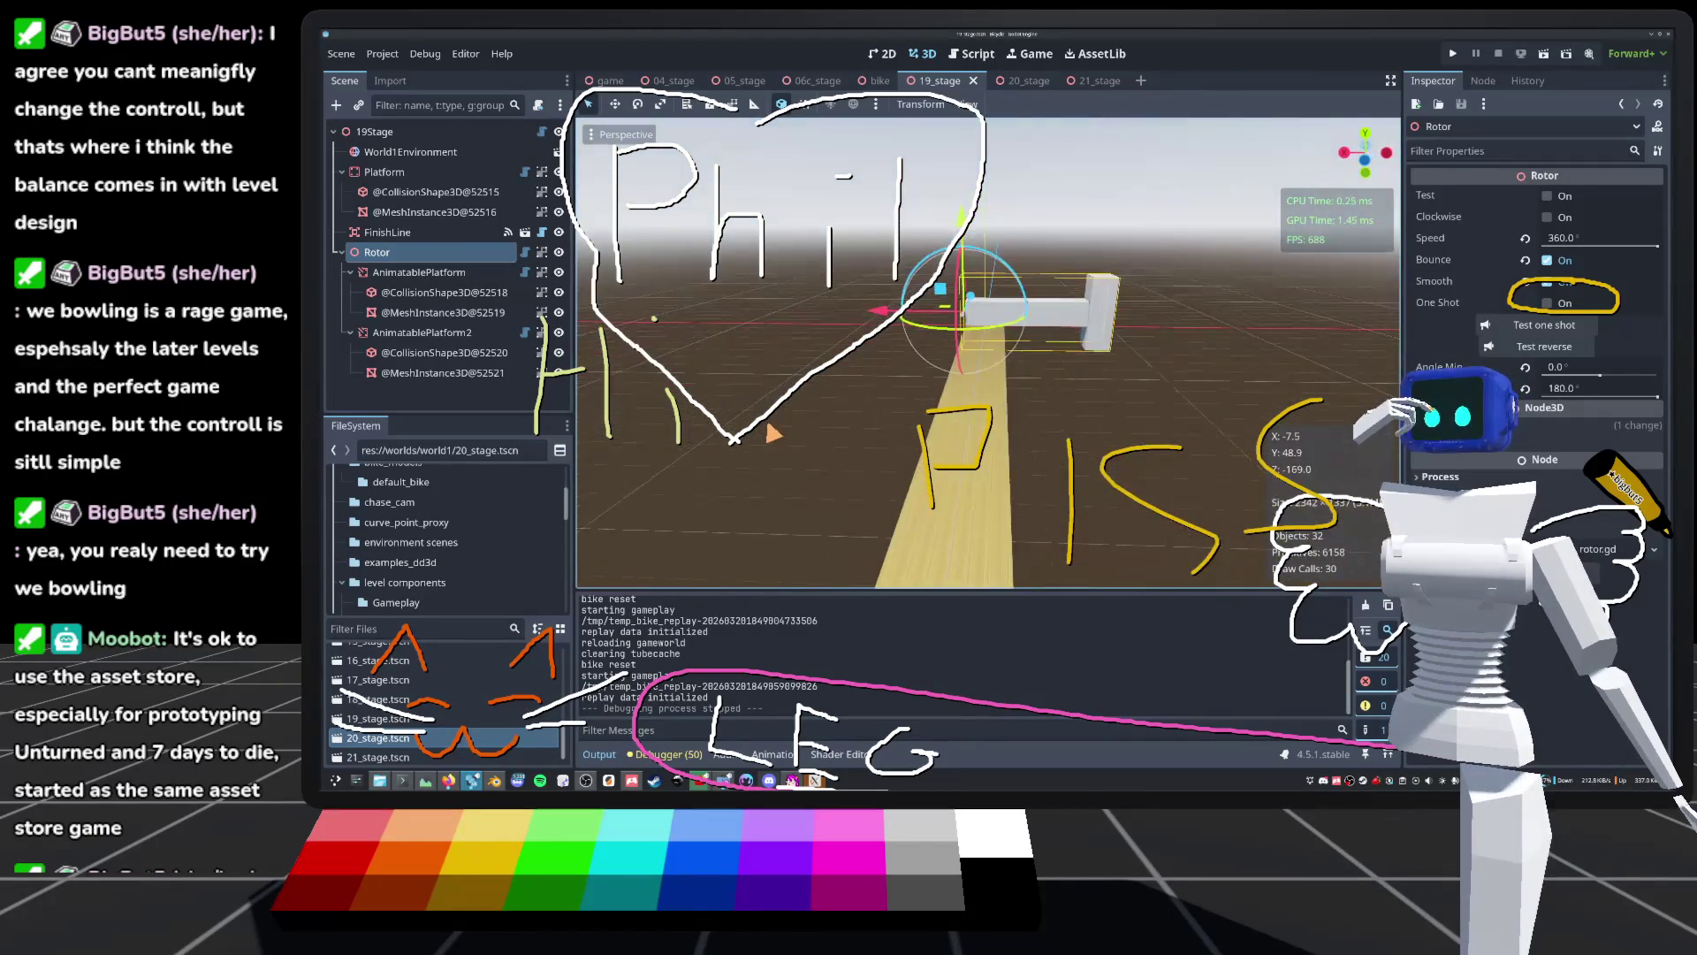
scroll(986, 354, up, 2)
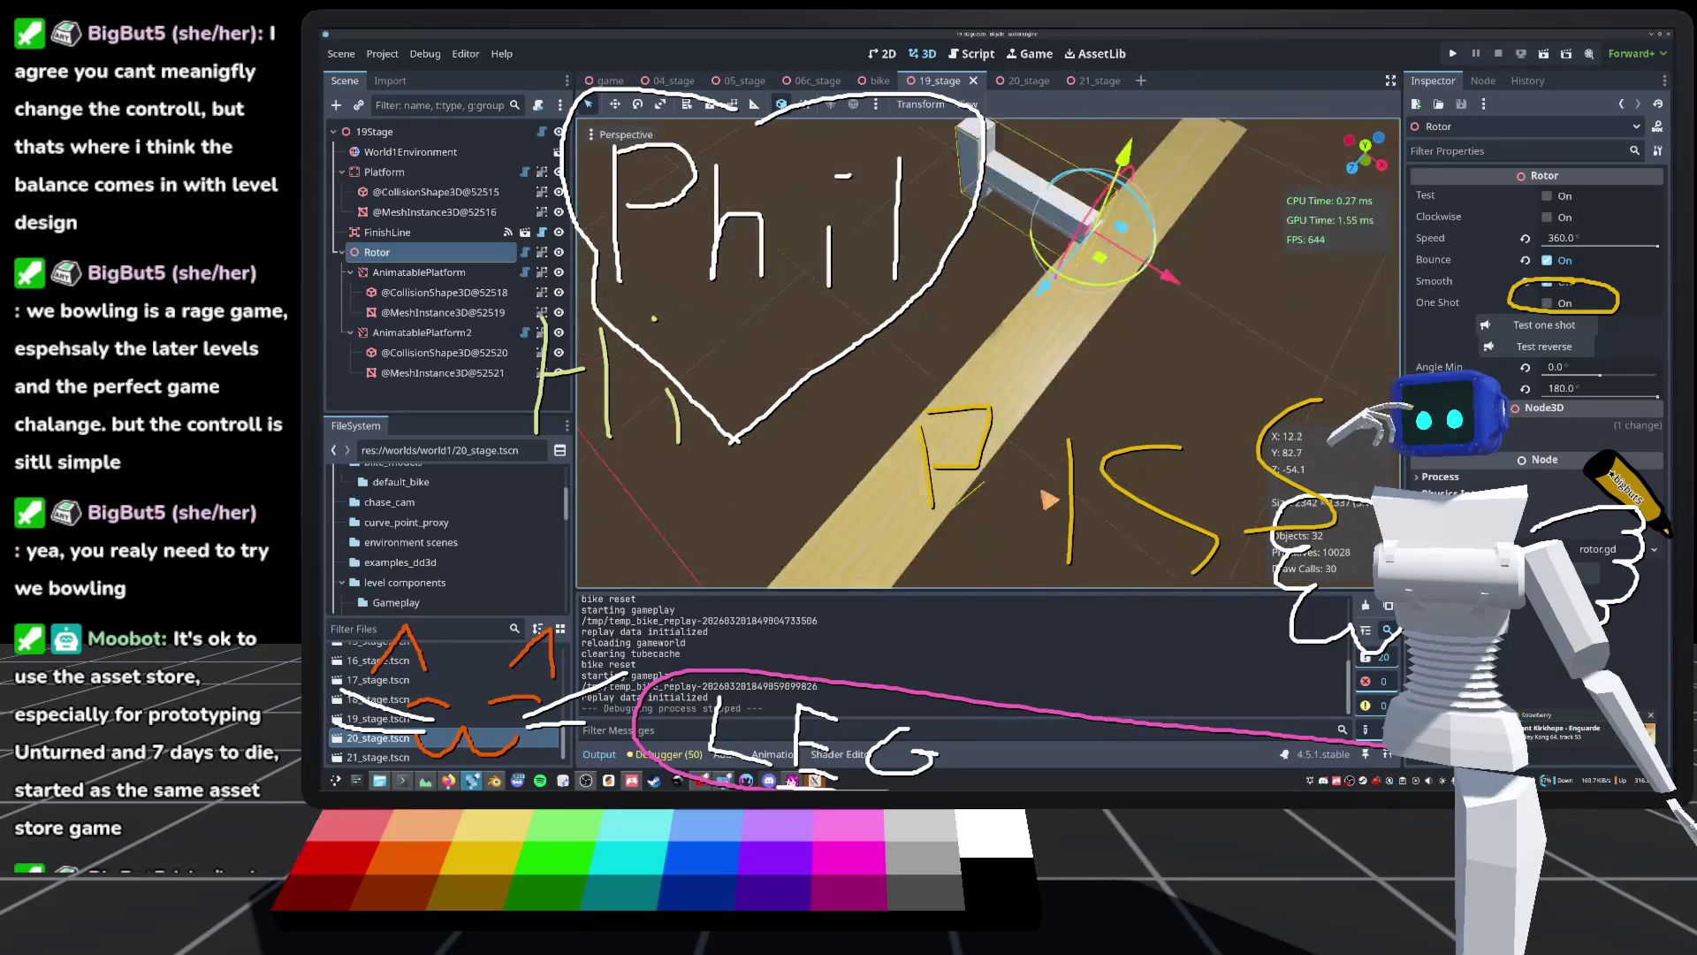
Step: In the World1Environment scene, reset and re-angle the DirectionalLight3D sun, then run the game
click(411, 152)
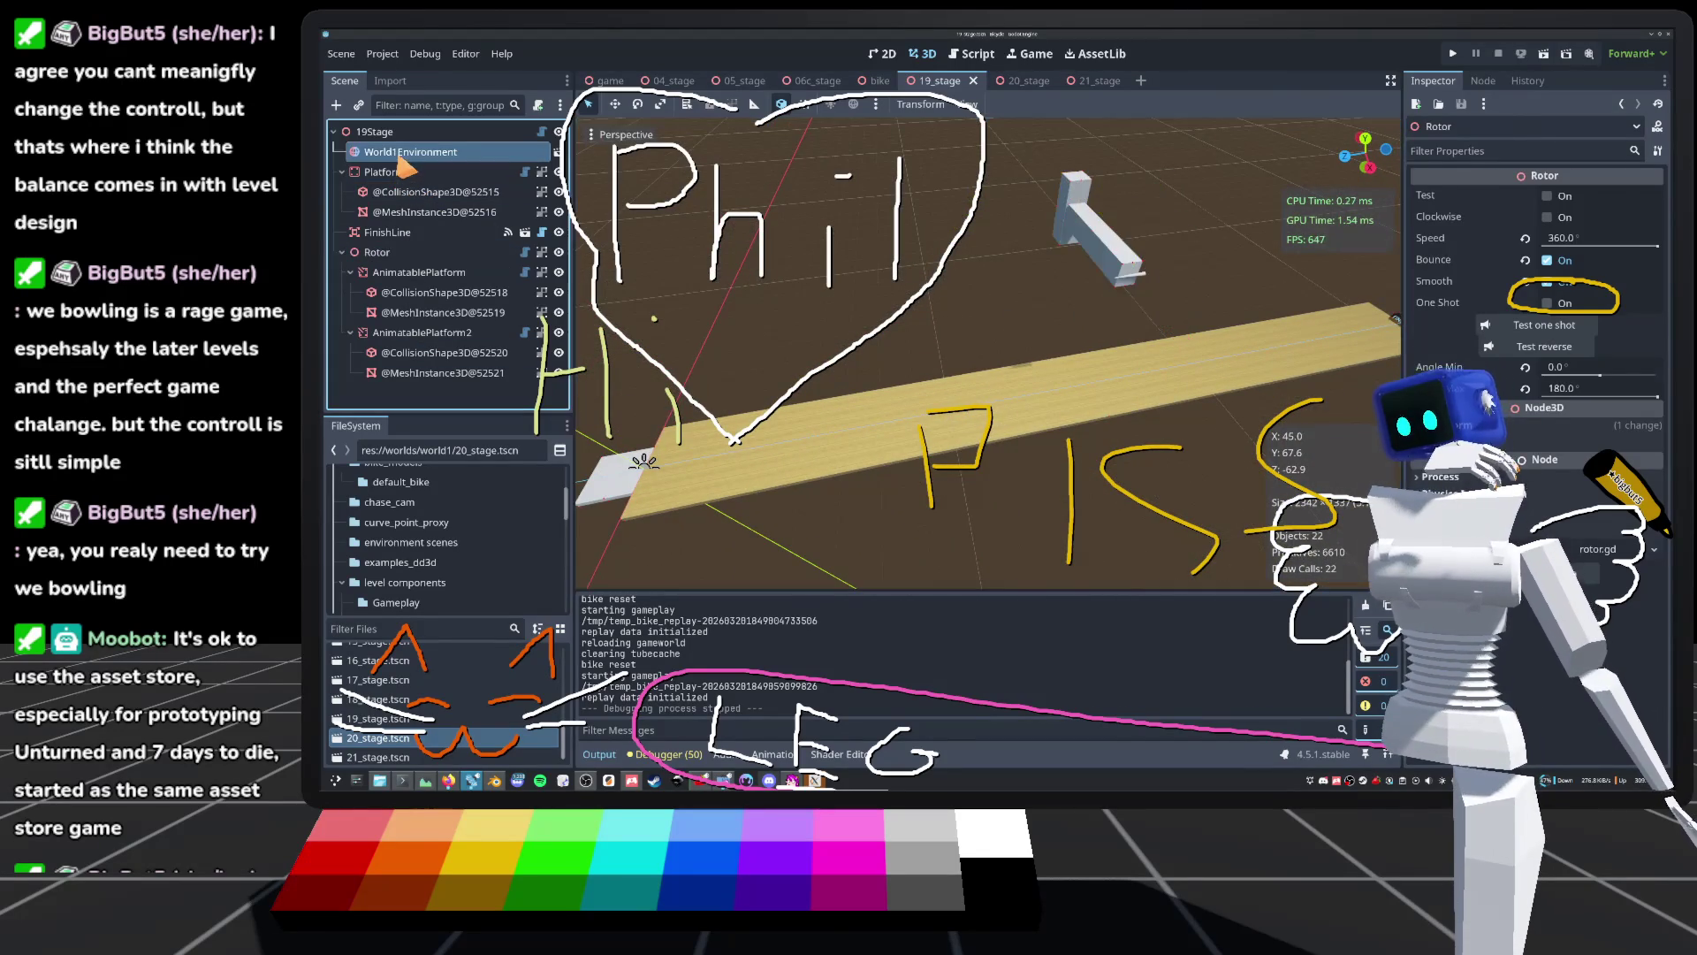
click(558, 152)
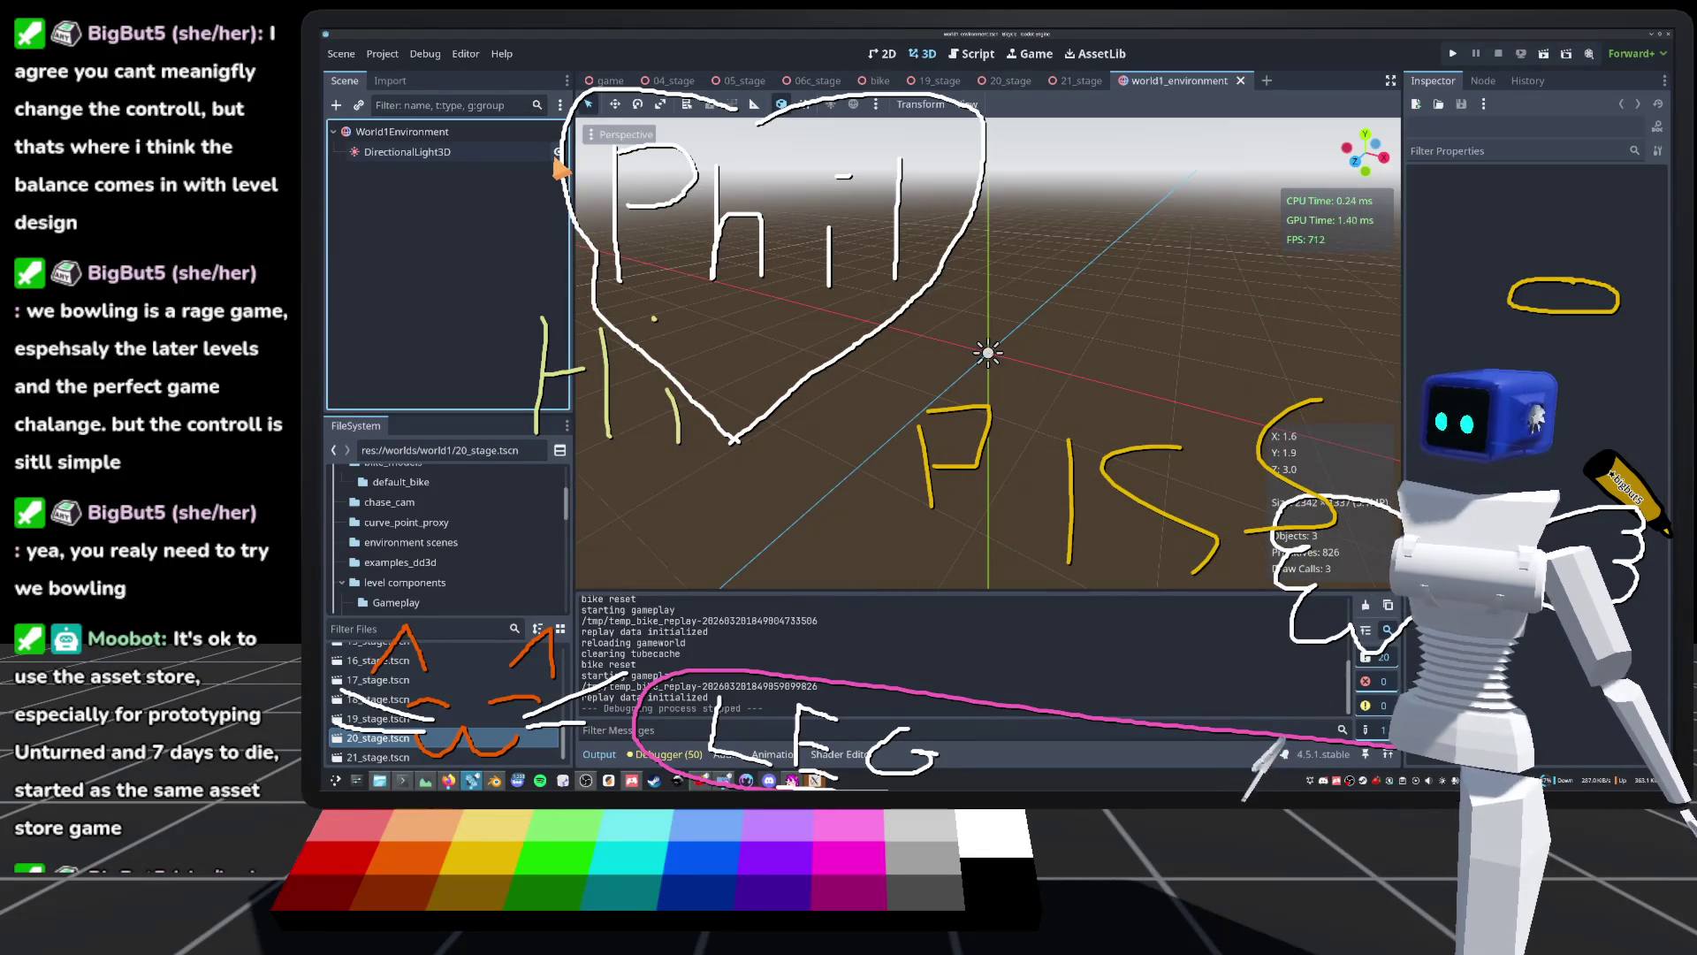
click(415, 155)
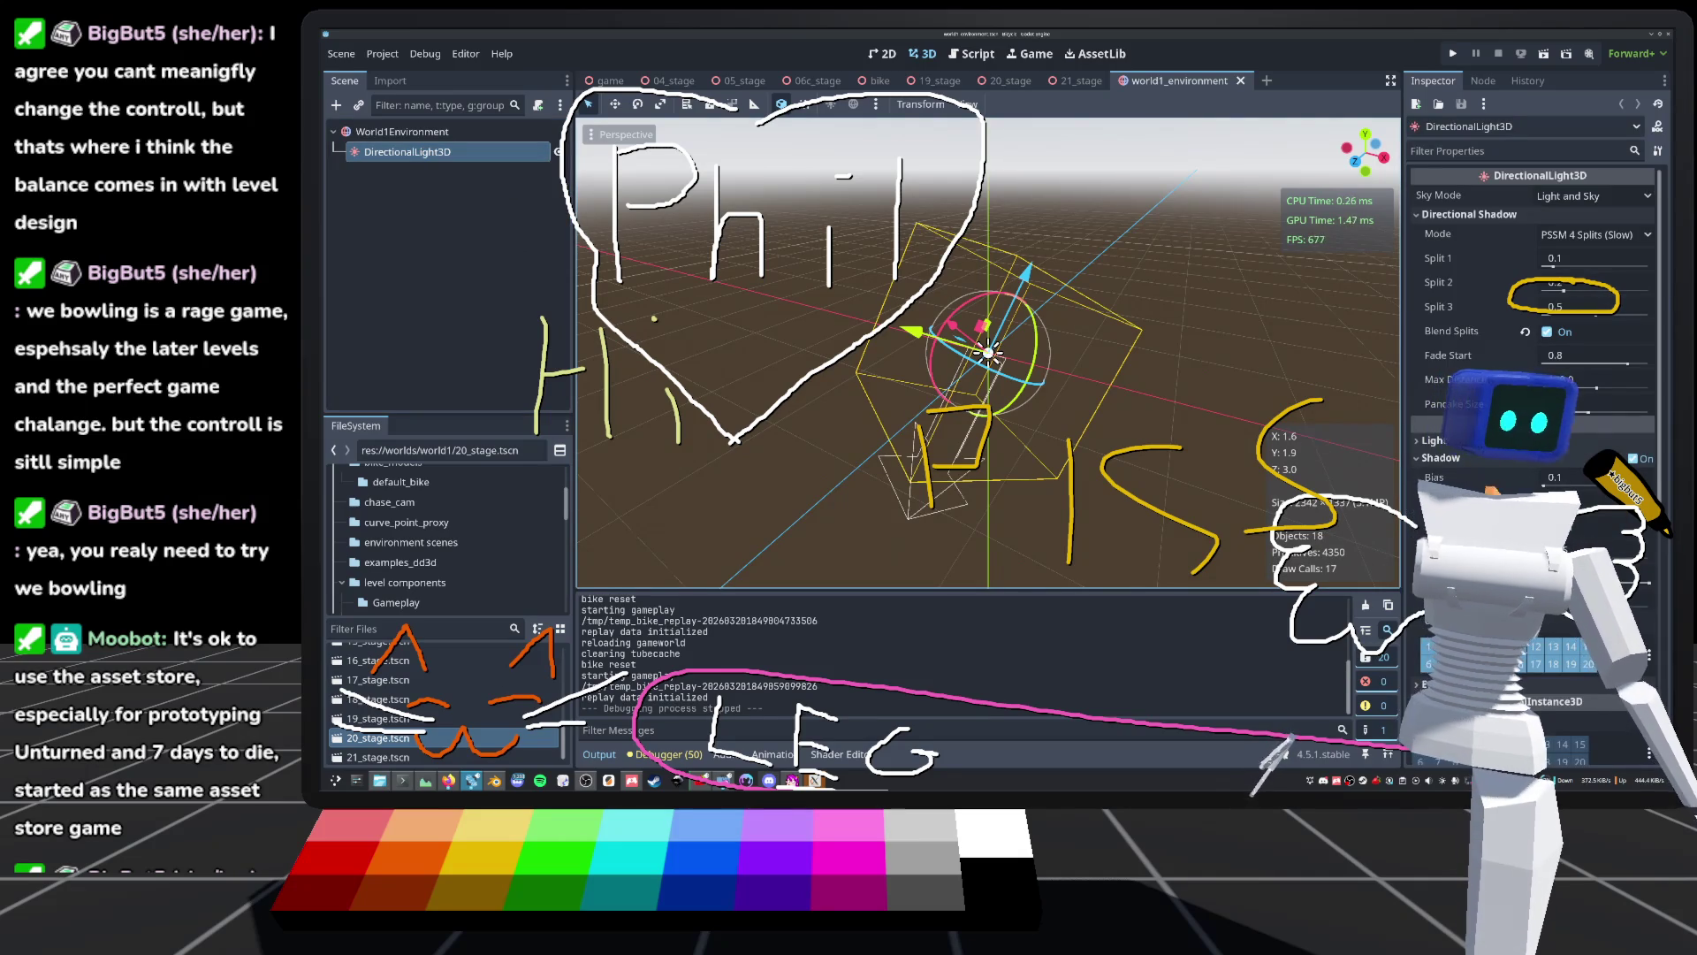
scroll(1534, 398, down, 5)
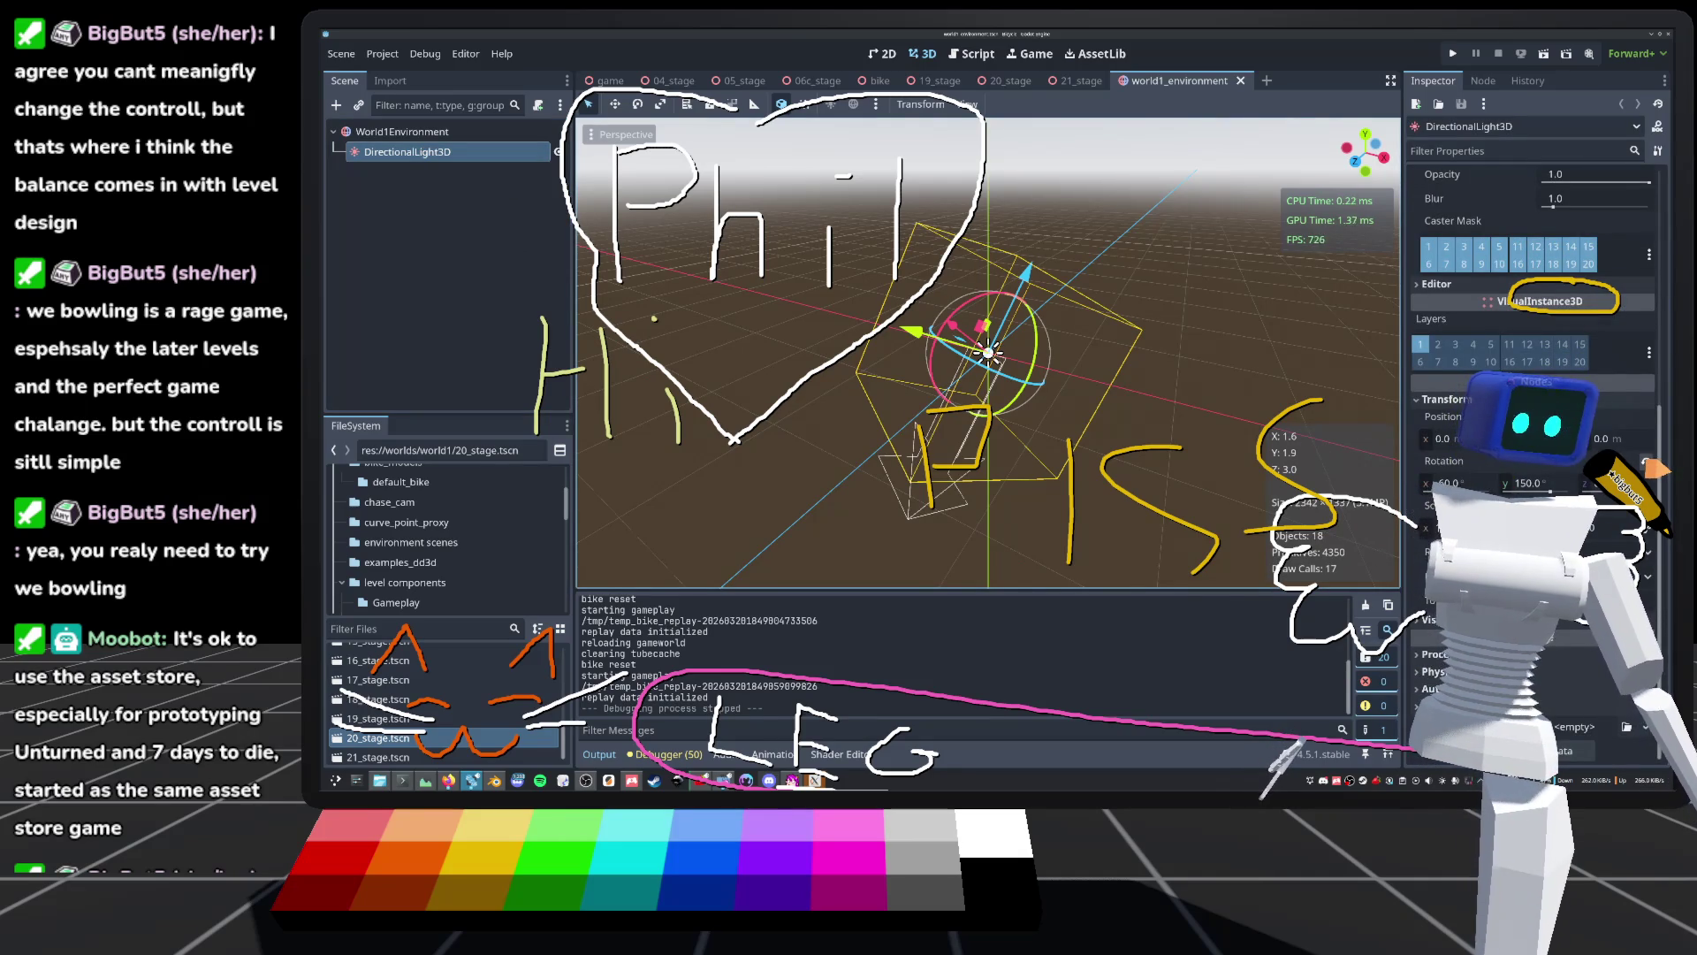
click(1651, 466)
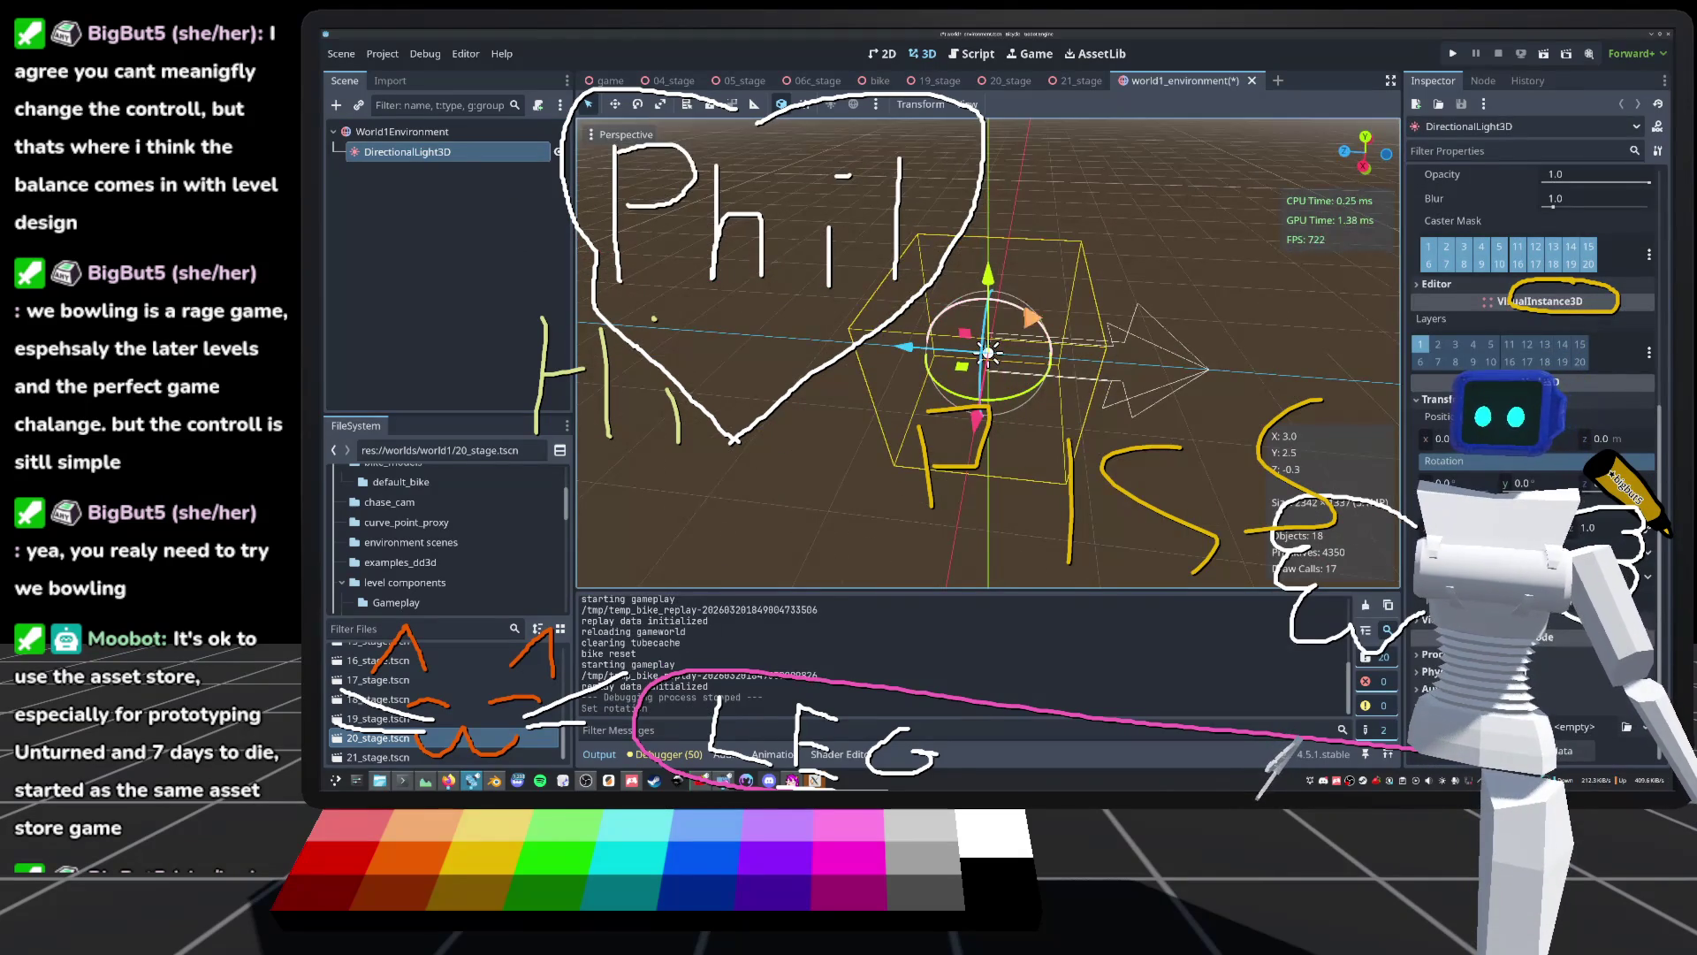
drag(1029, 309, 1048, 358)
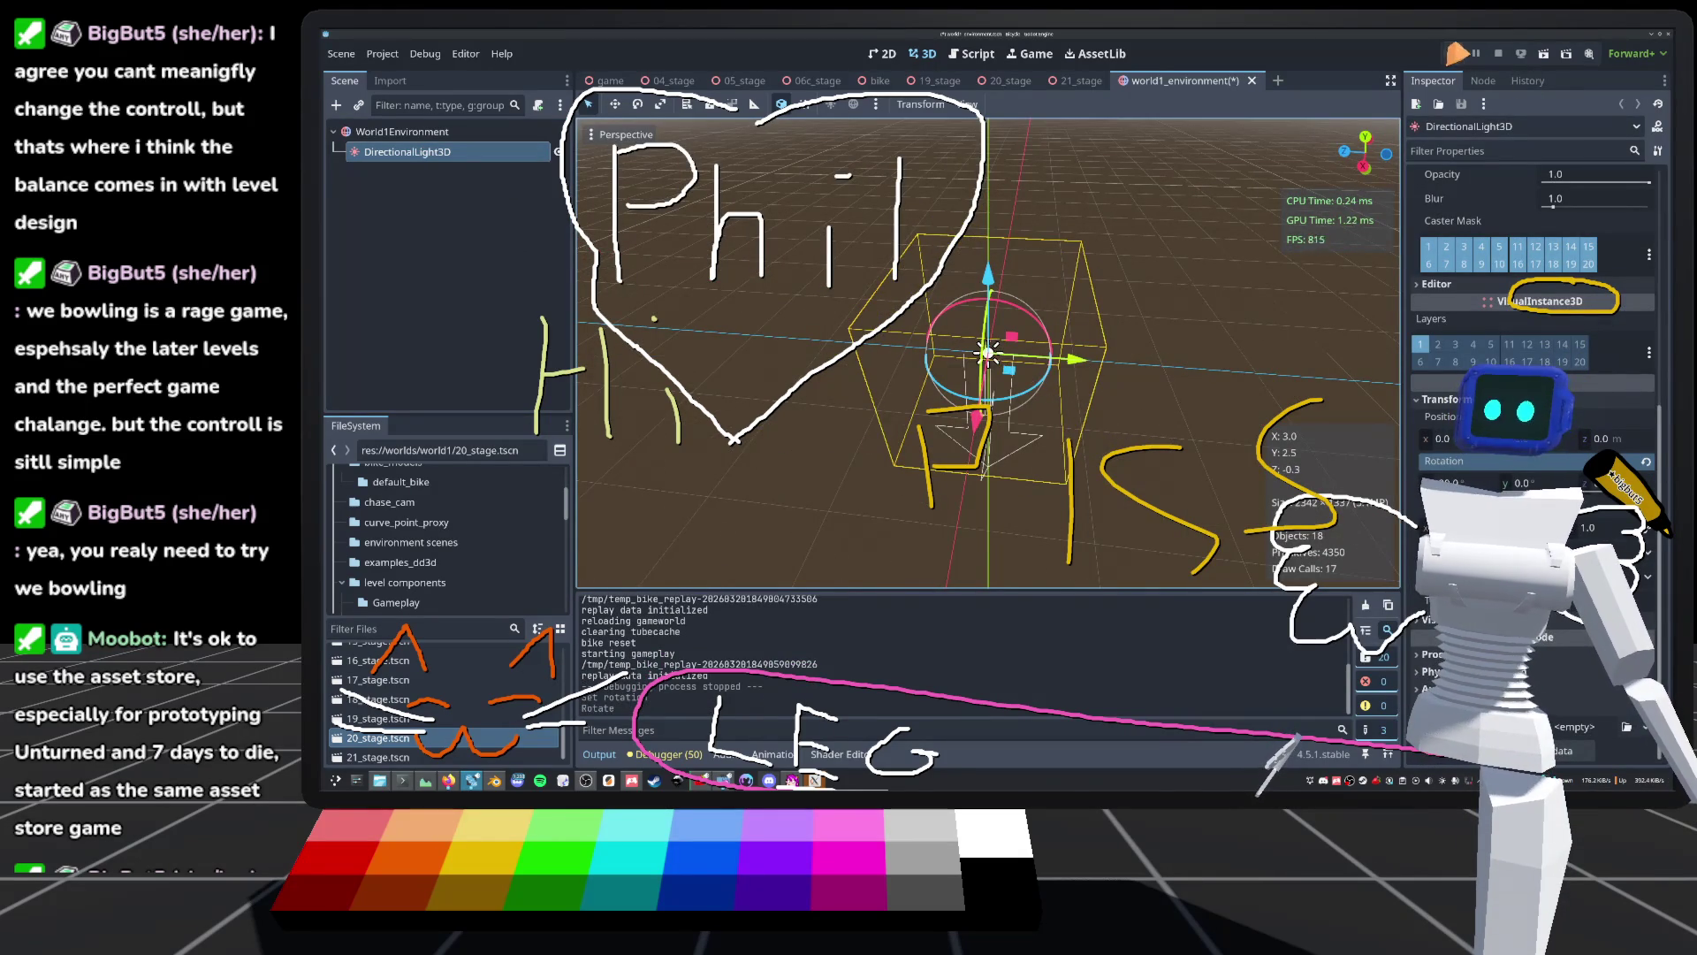
click(1454, 53)
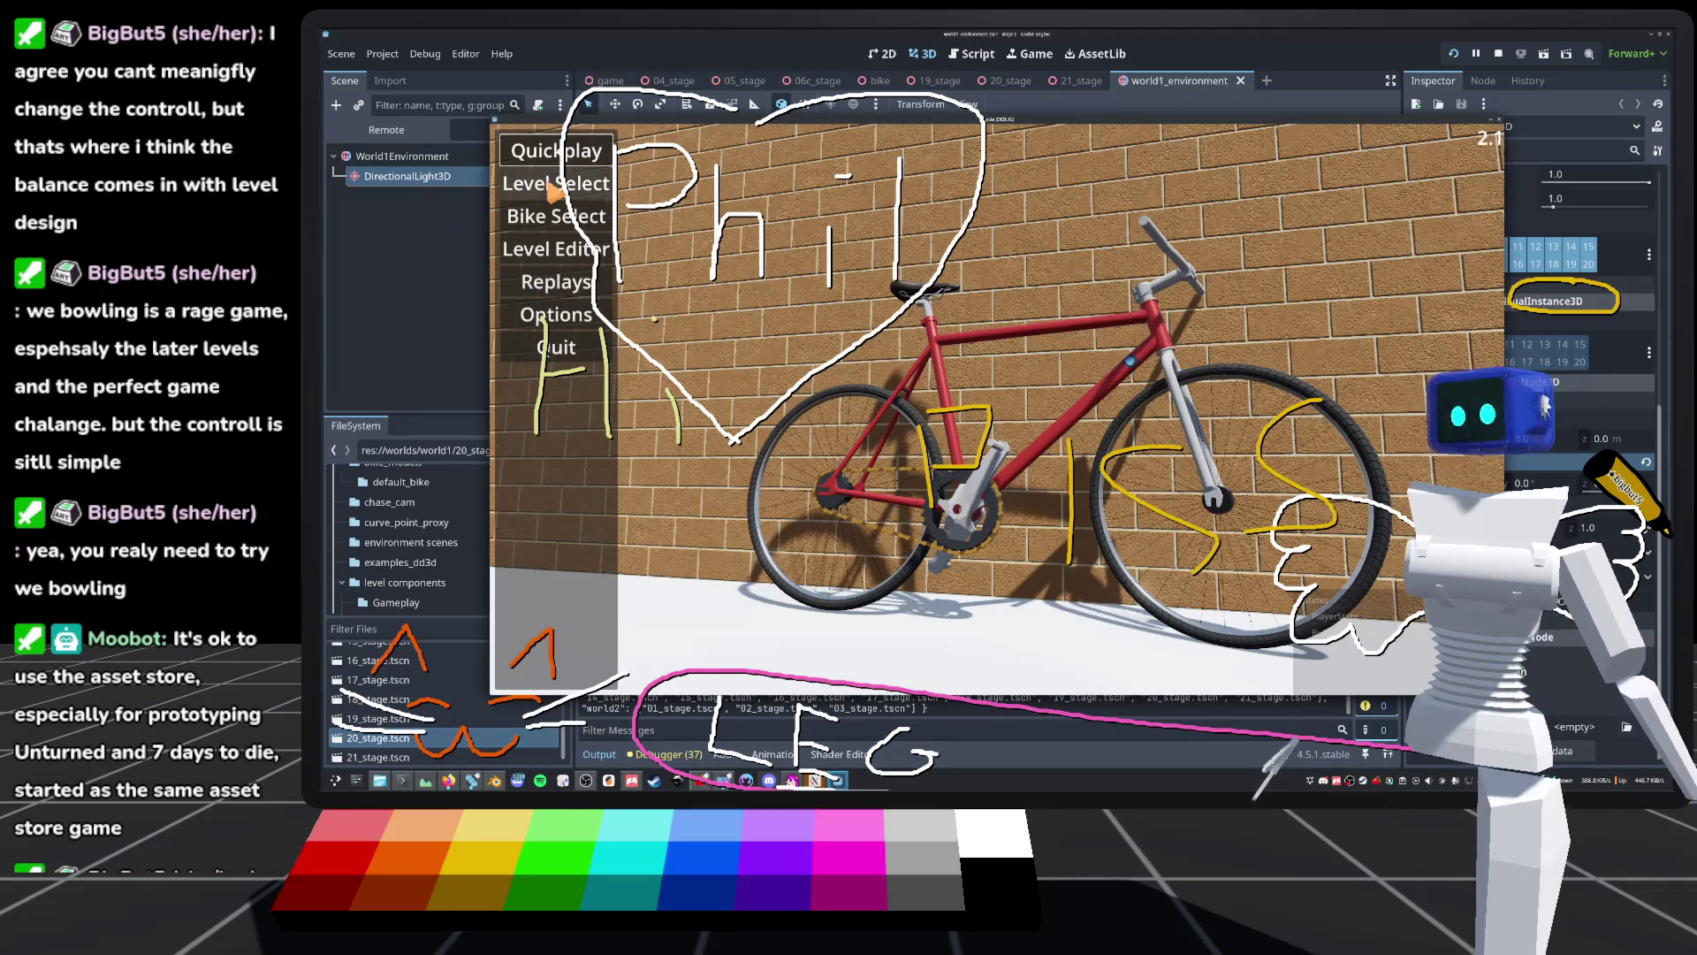
Step: Load a stage from Level Select, ride the wooden lane under the new sun, then stop
click(554, 187)
scroll(798, 592, down, 3)
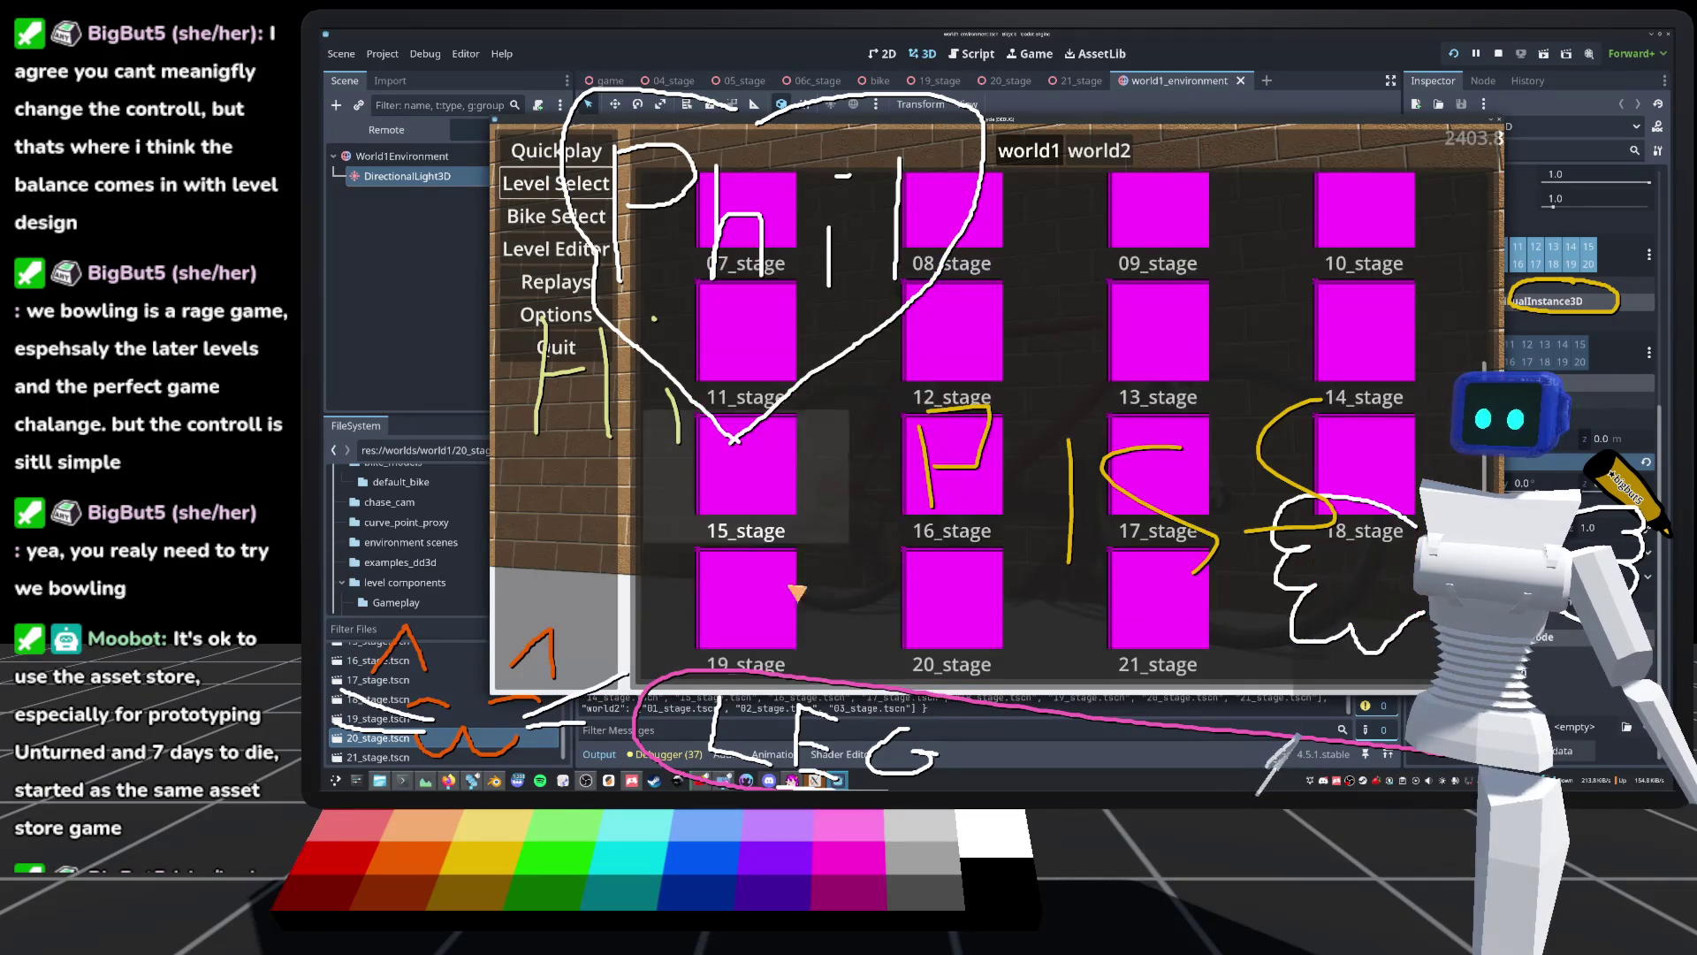
click(749, 606)
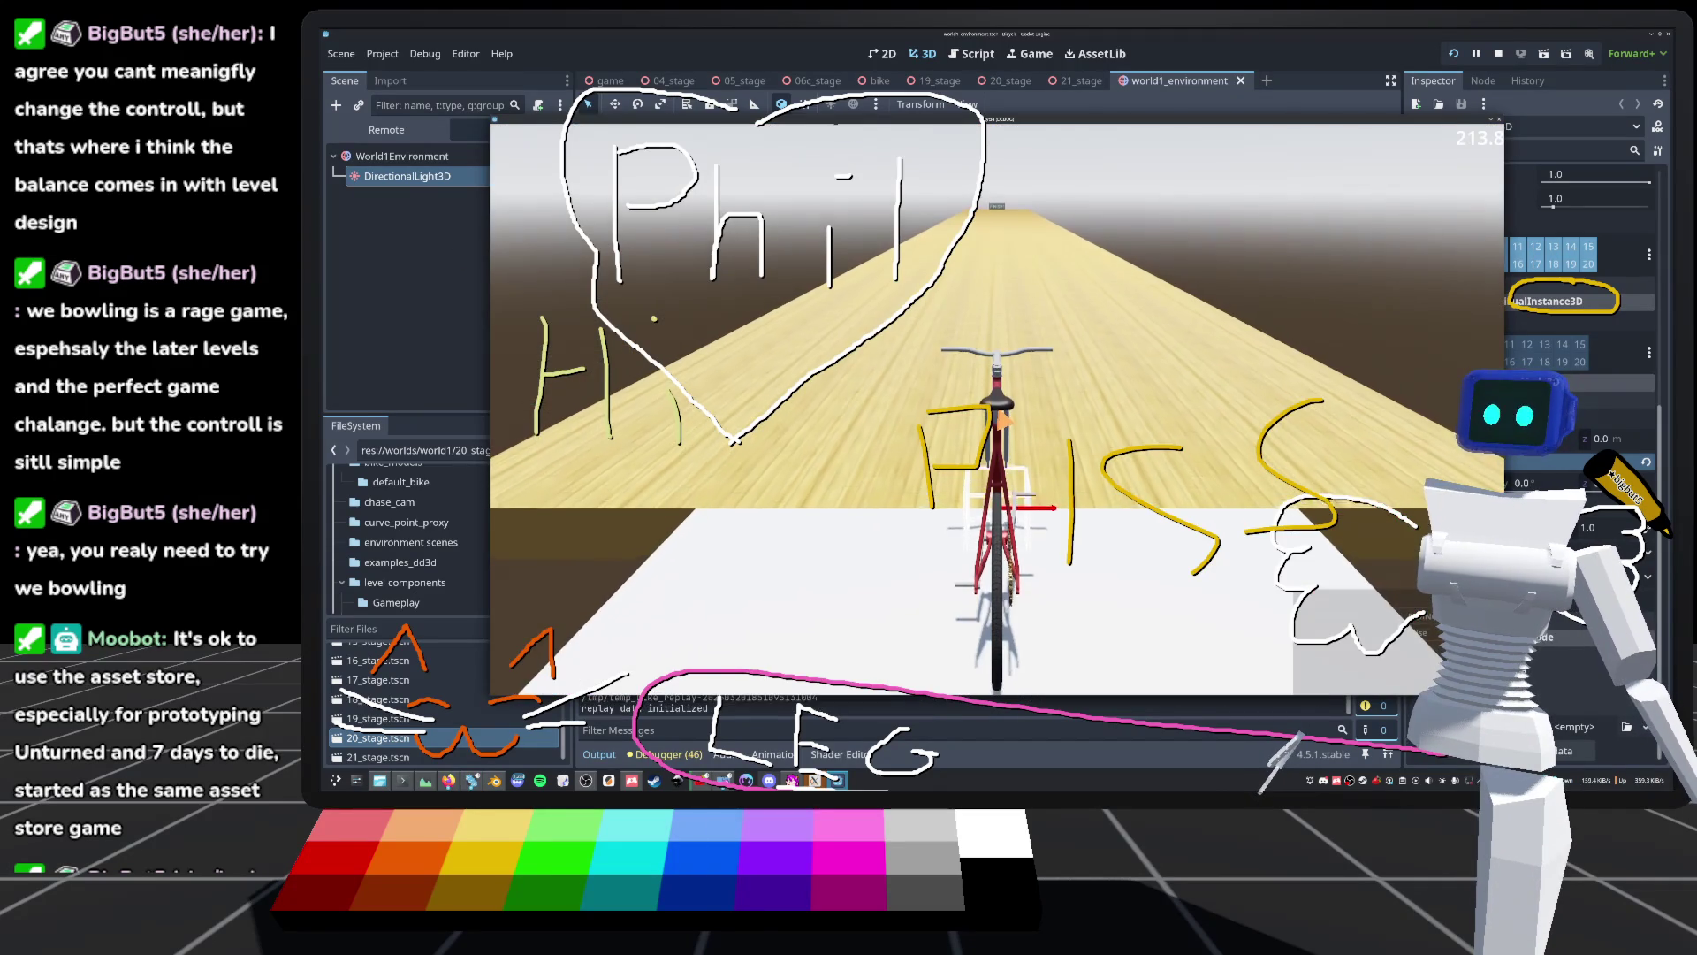
key(w)
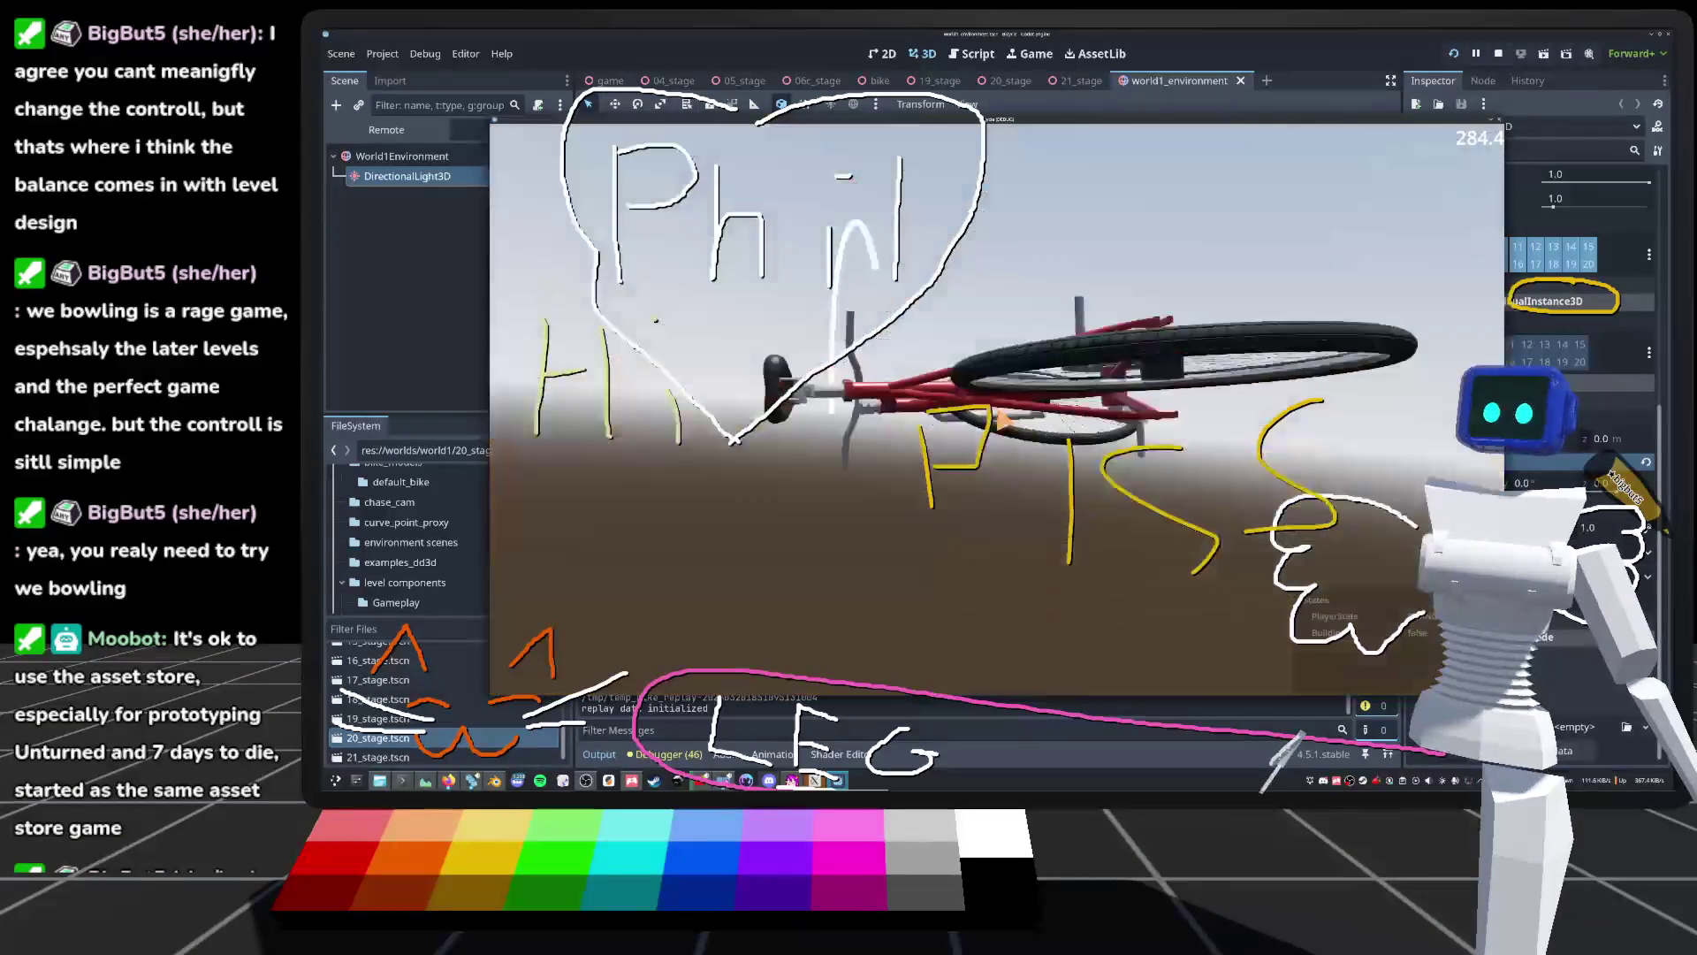
key(F8)
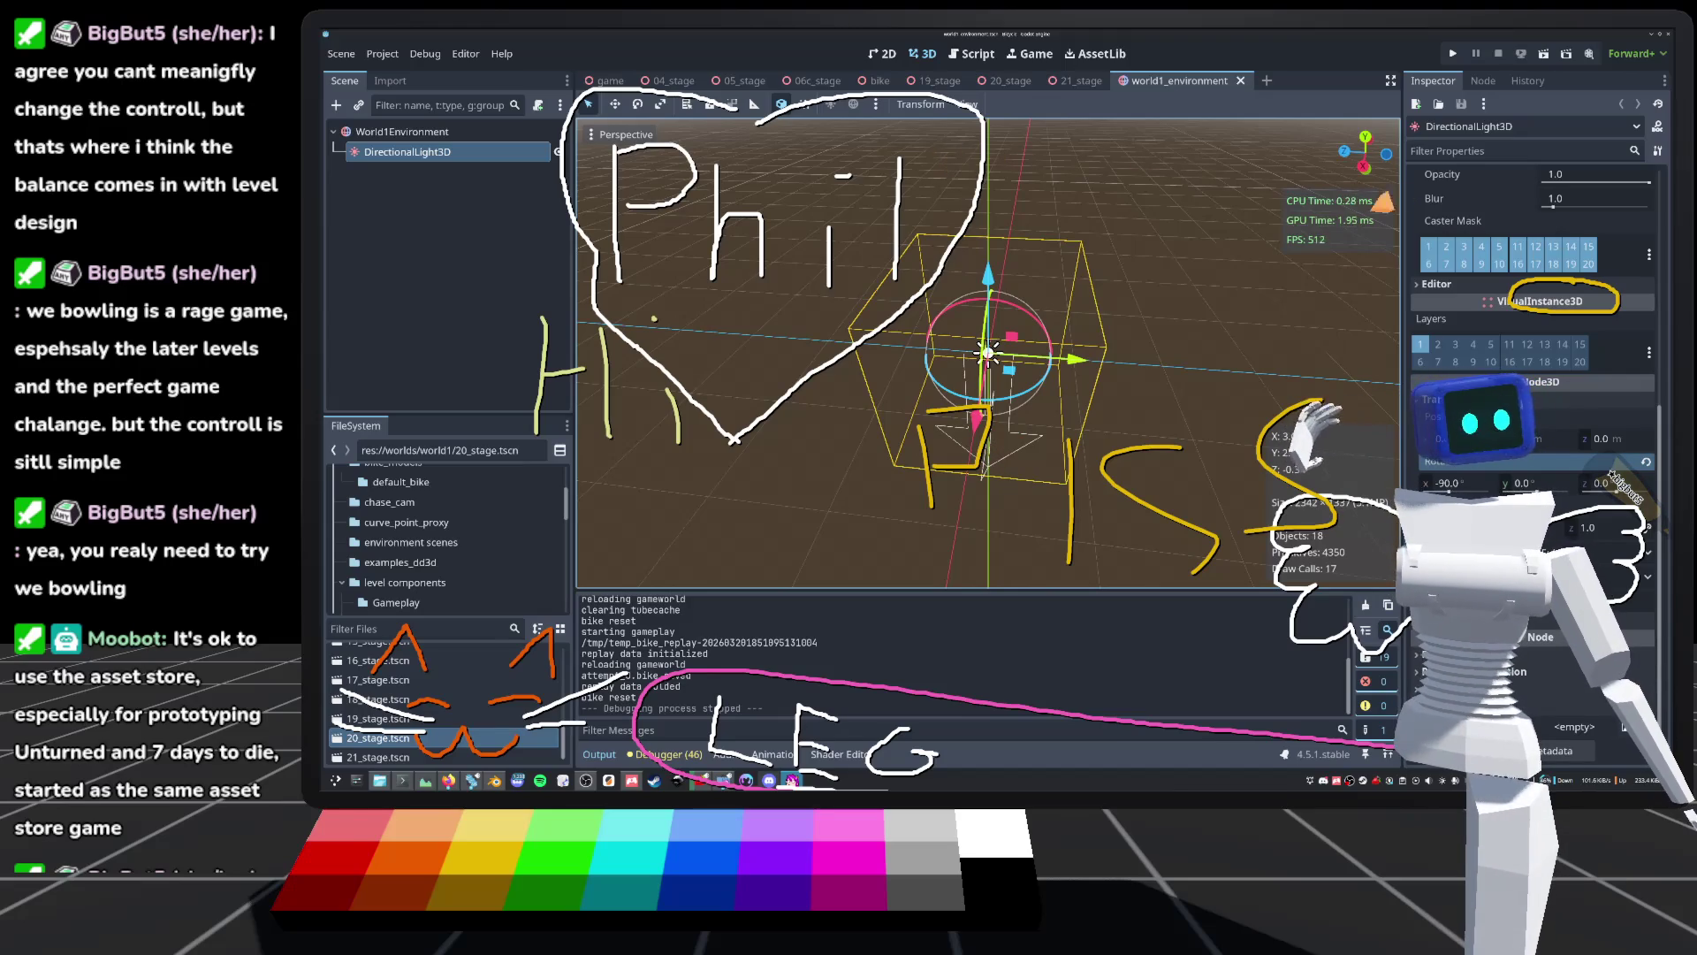
scroll(1534, 371, up, 10)
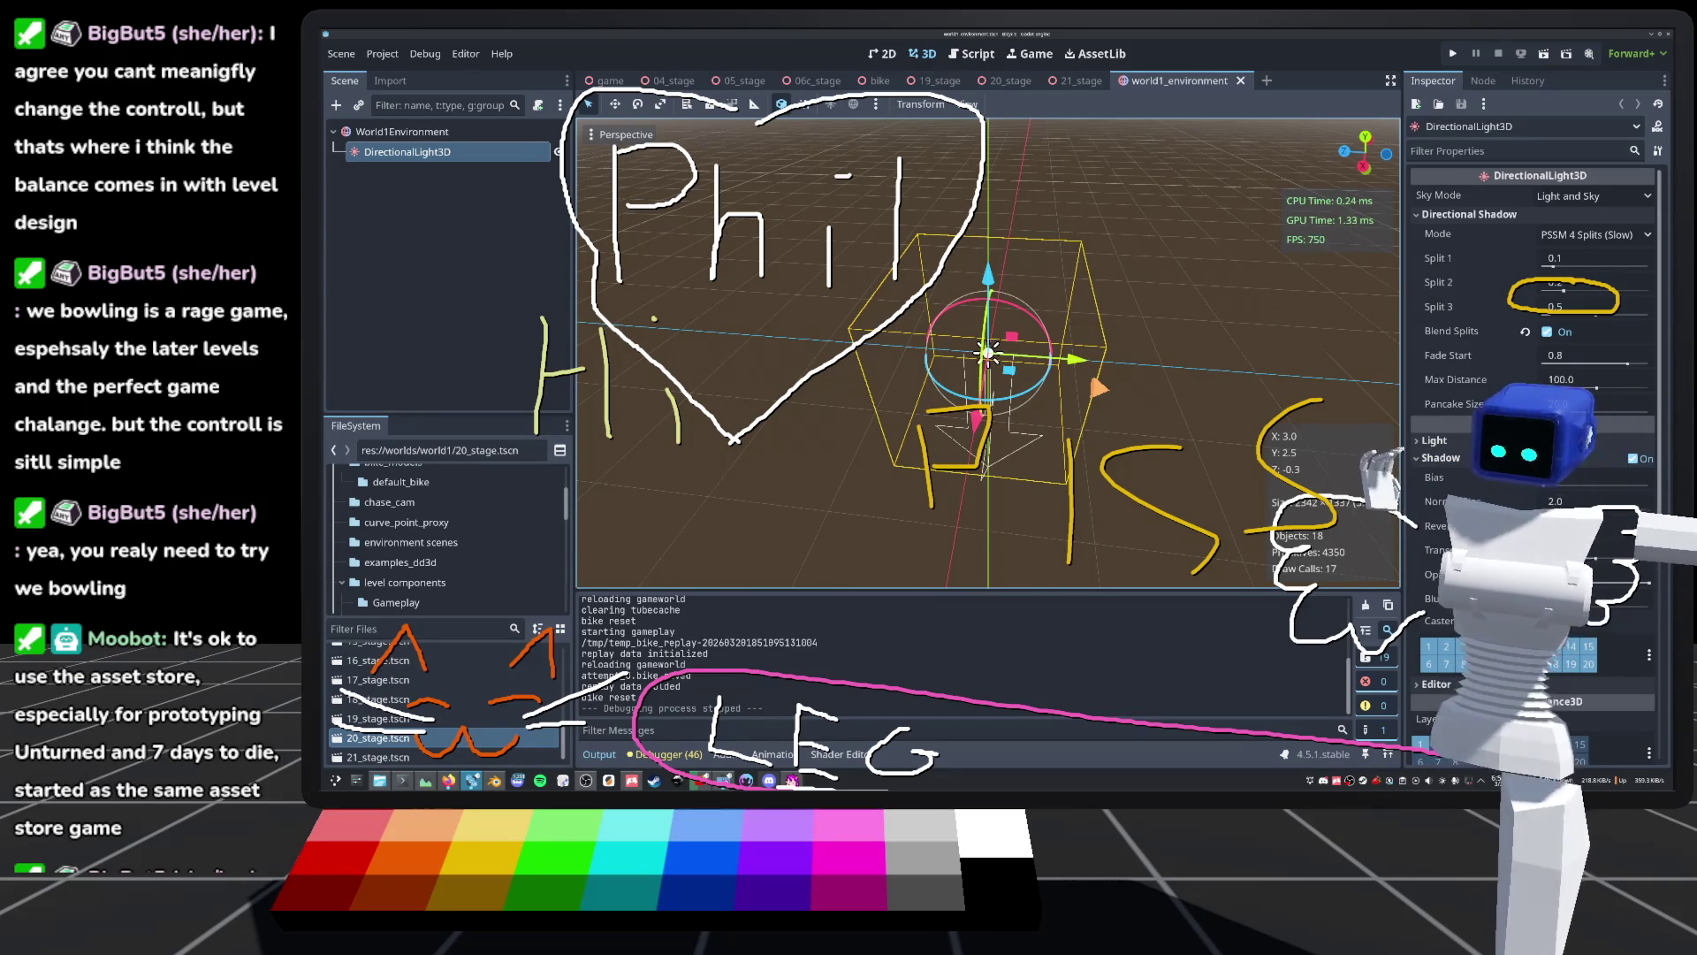
Step: Switch to the 21_stage scene and orbit and zoom around its twisting tube track
click(1075, 83)
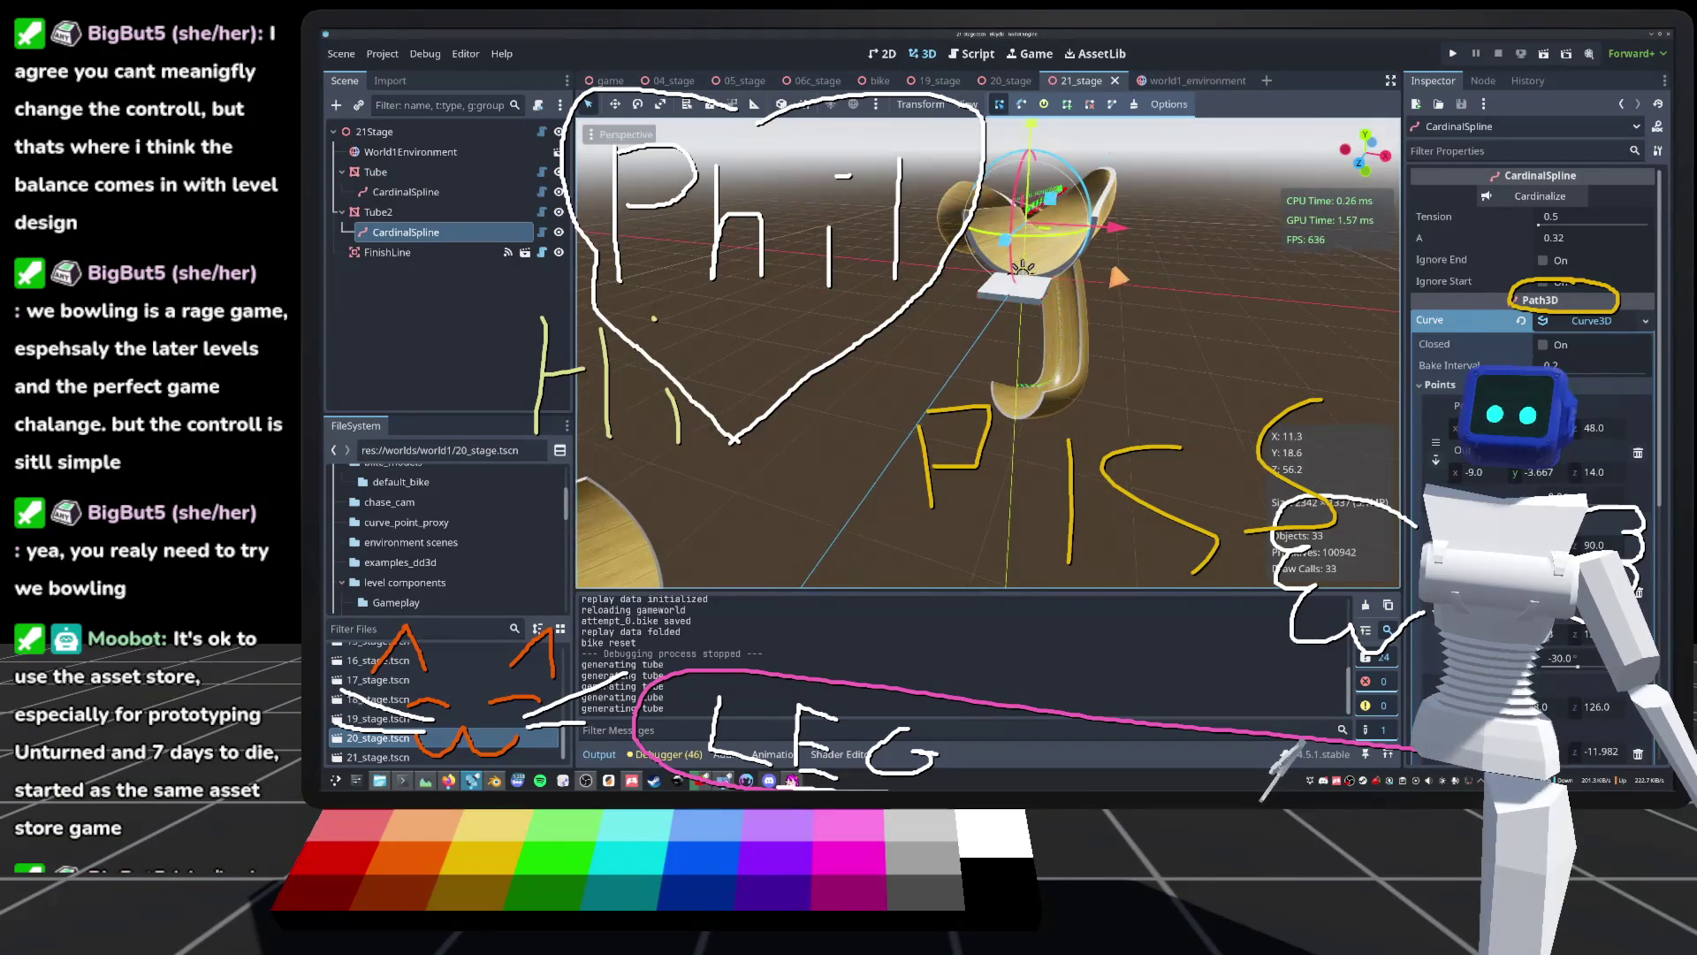
scroll(987, 354, down, 5)
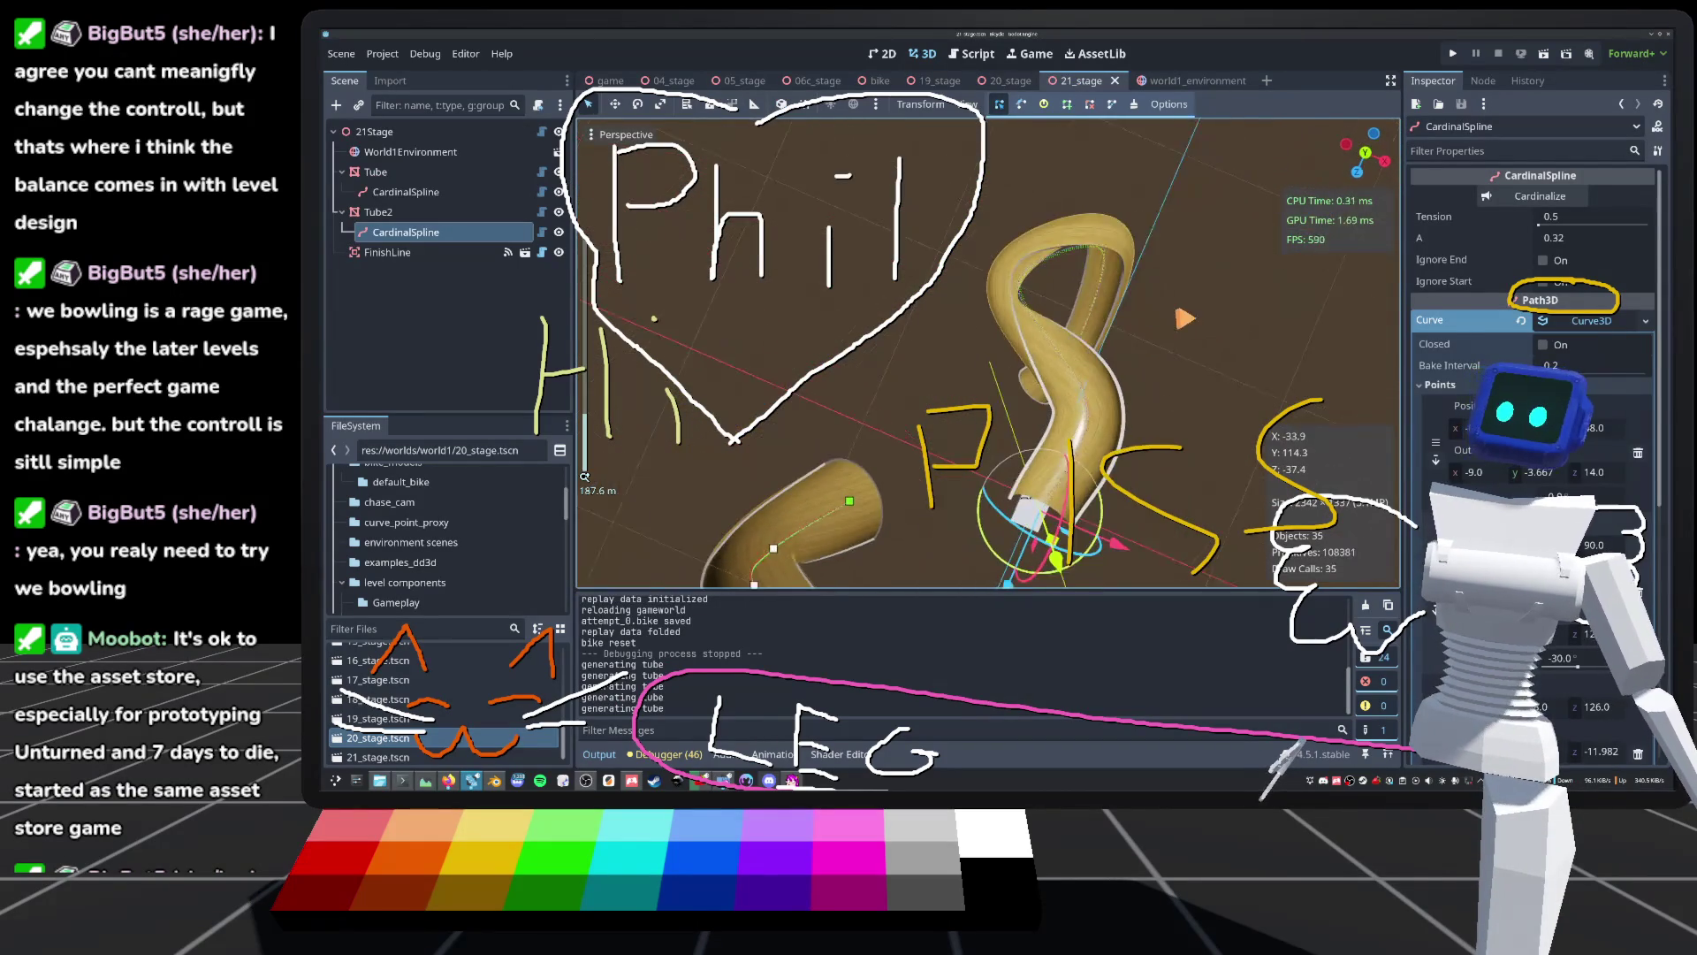
drag(584, 476, 760, 424)
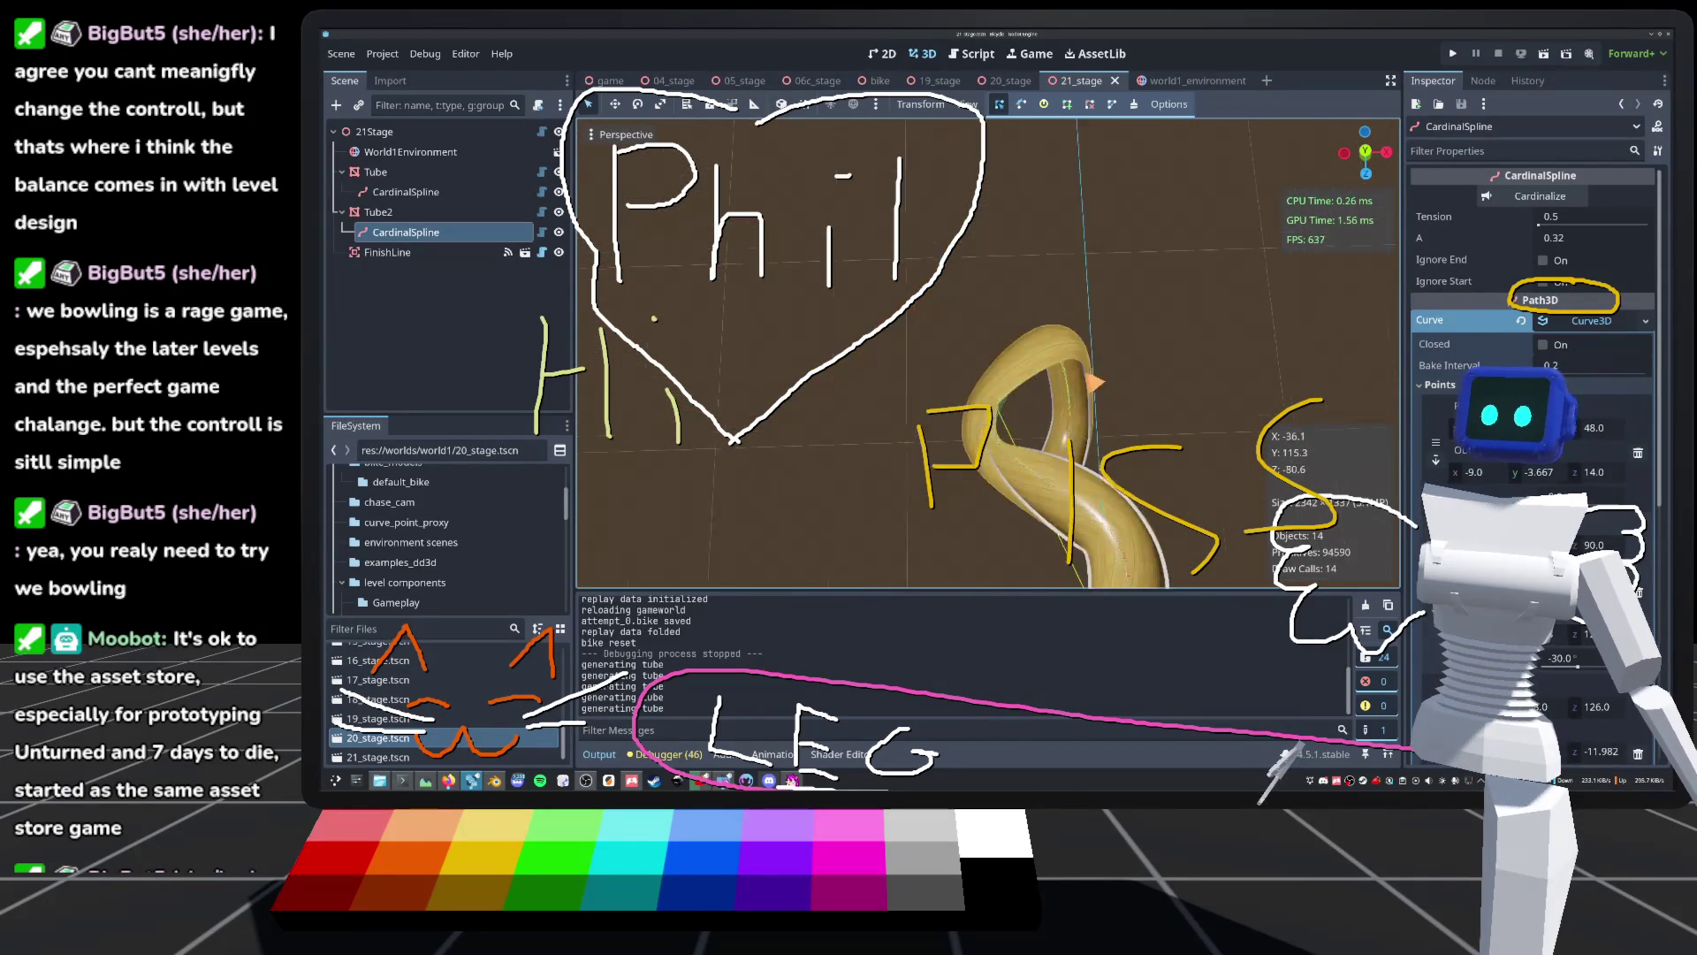
scroll(987, 354, up, 5)
scroll(988, 353, down, 5)
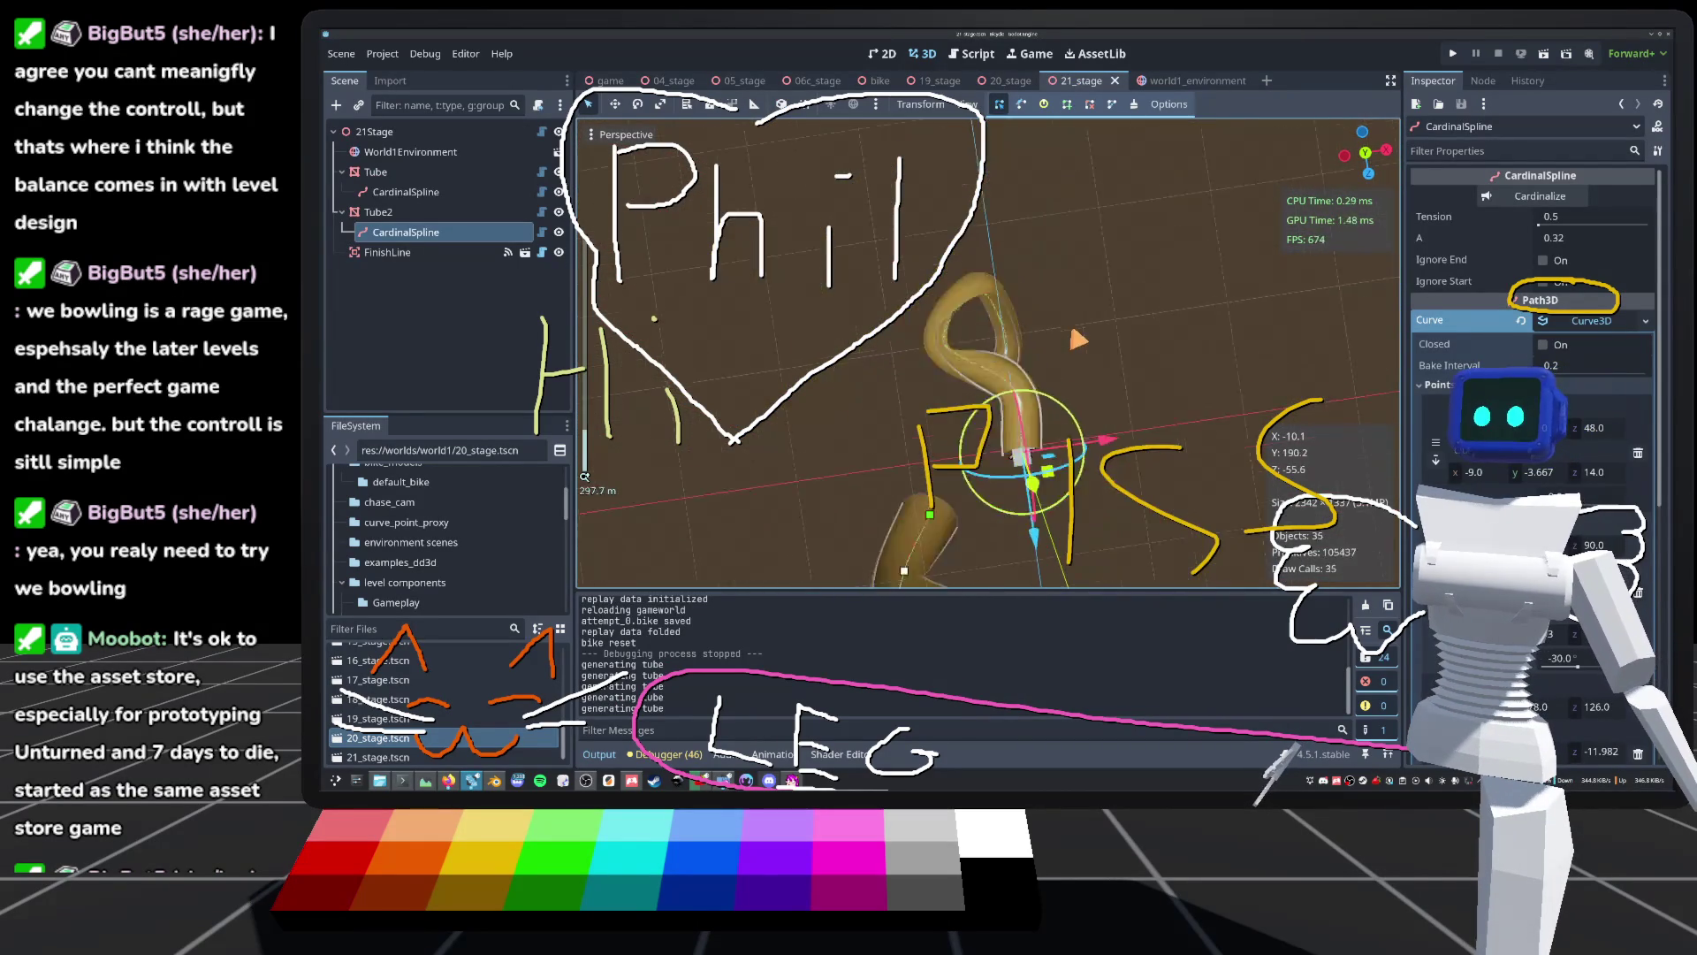
scroll(987, 354, down, 3)
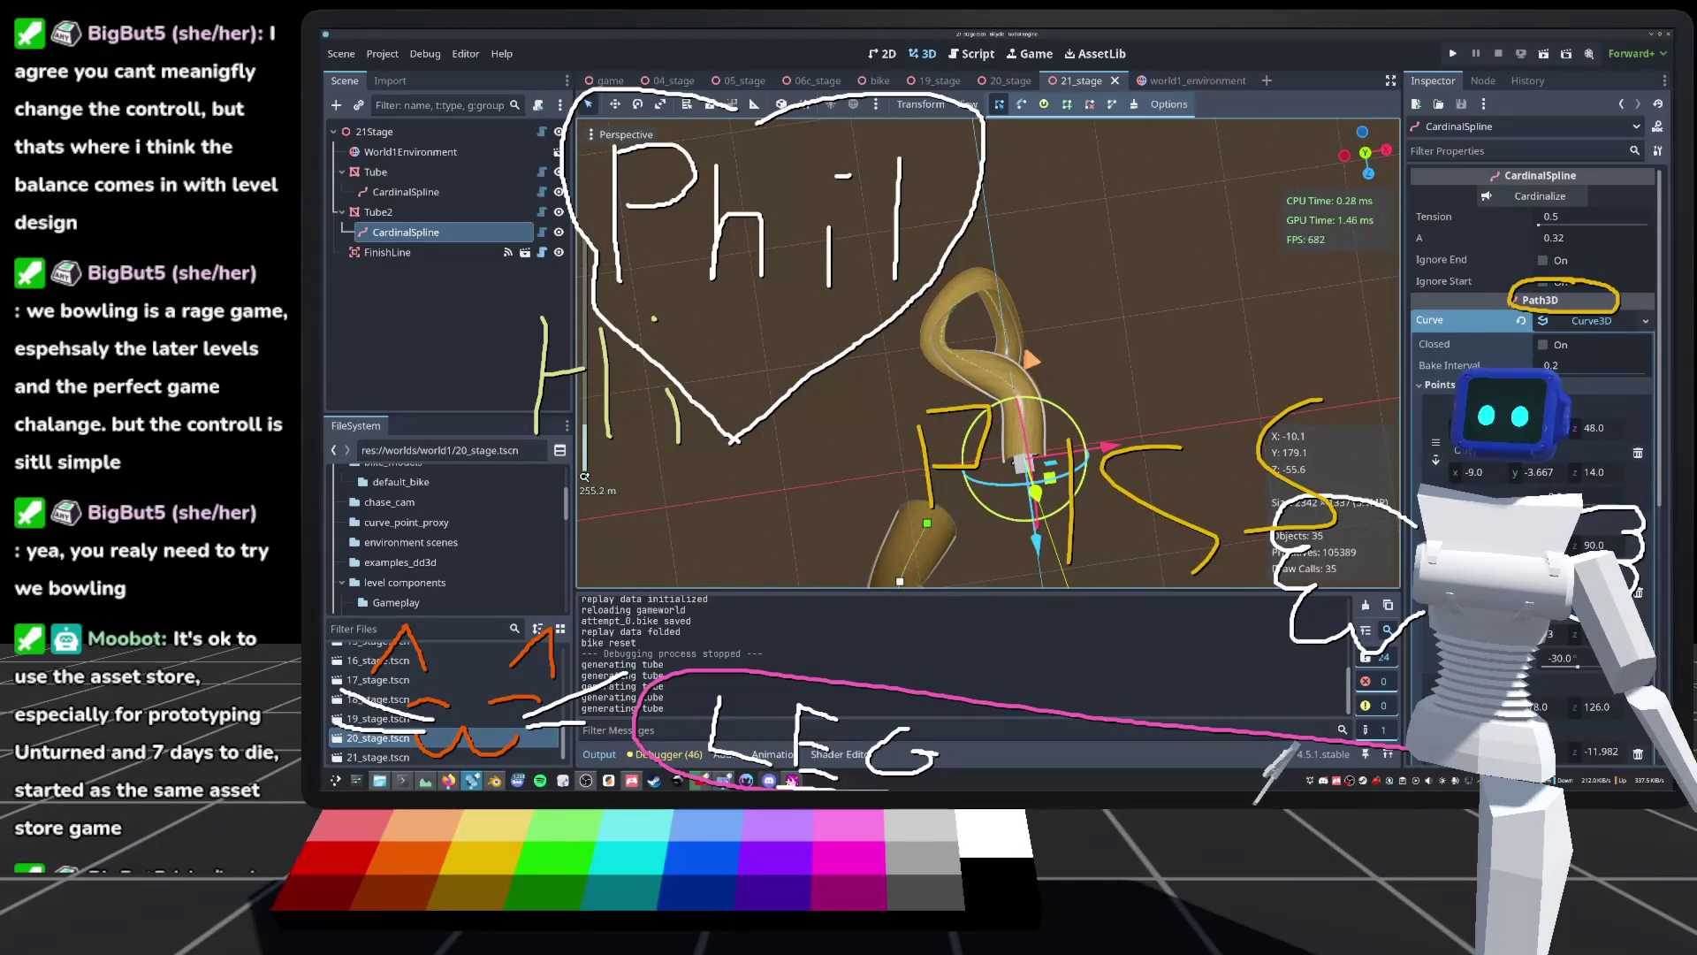
drag(988, 354, 936, 380)
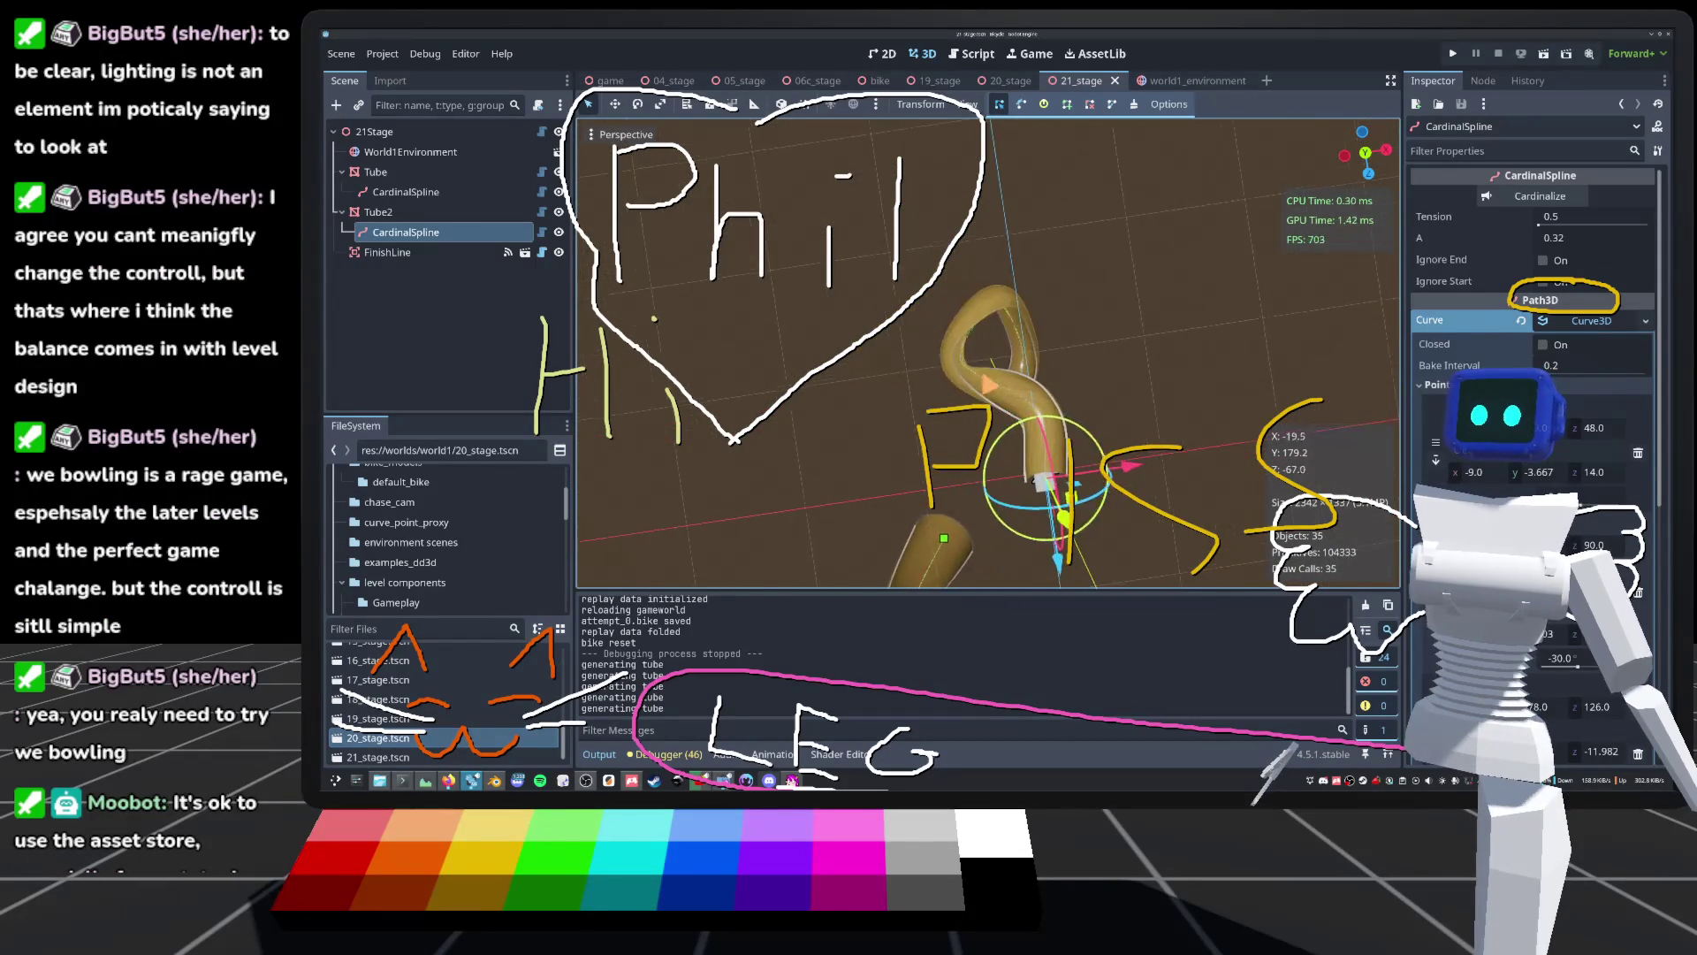
scroll(987, 353, up, 5)
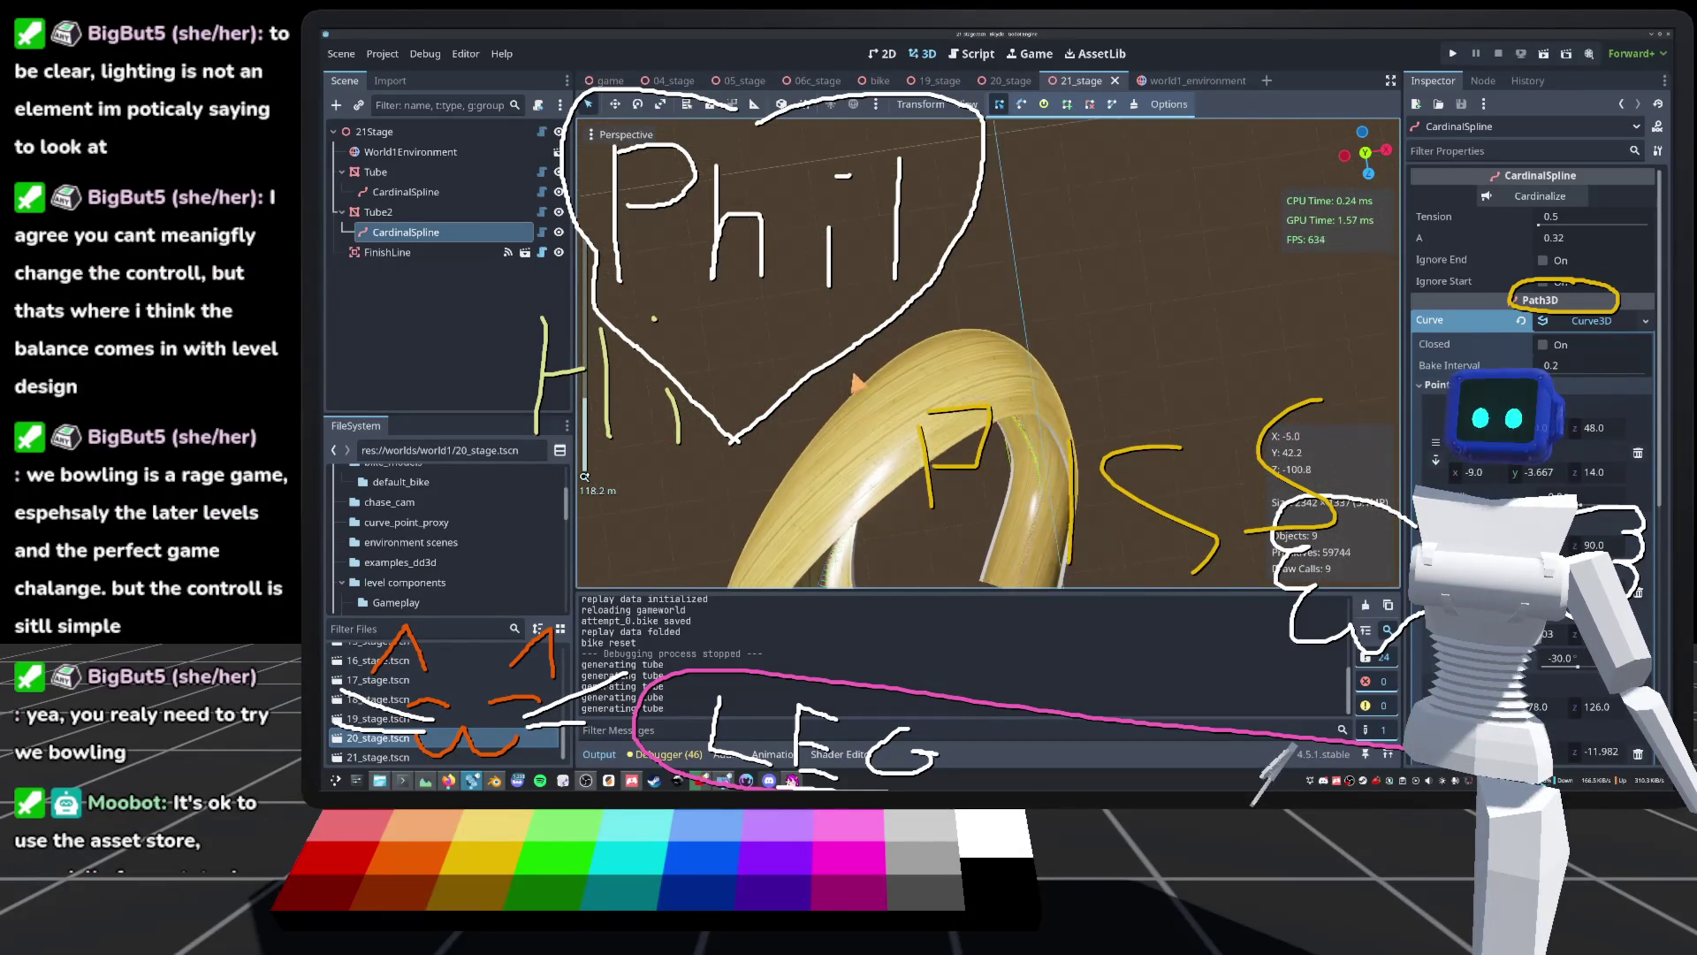
scroll(987, 354, up, 5)
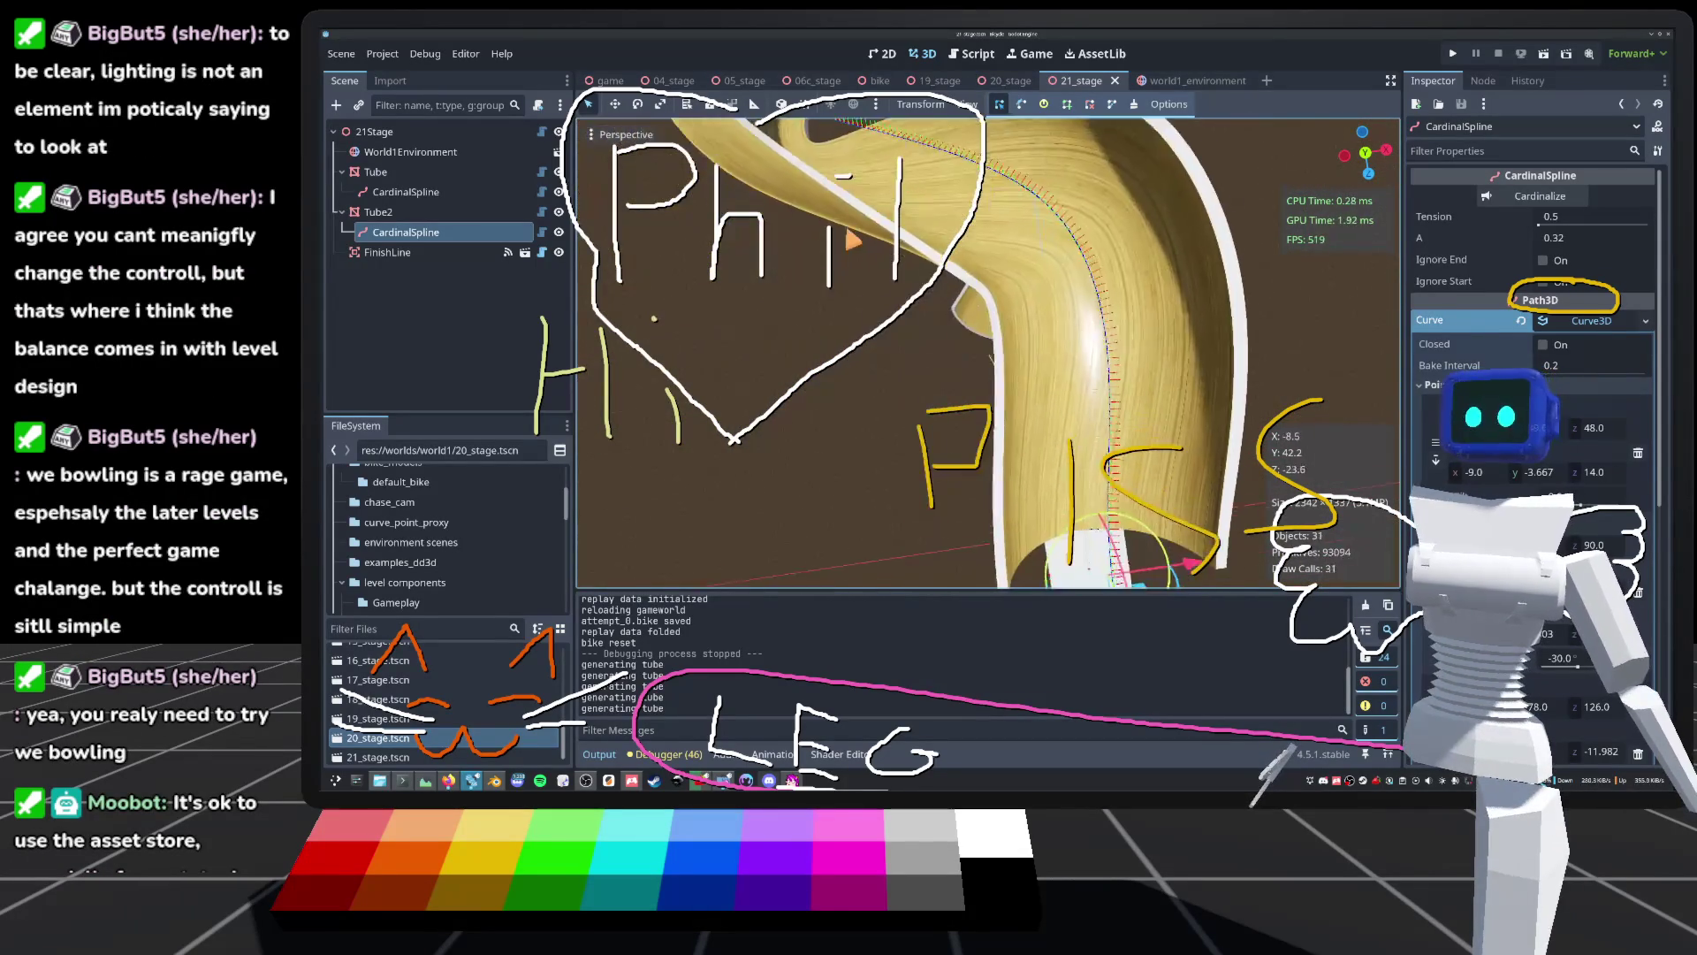
Step: View the tube from above, then move in close around Tube2's spline
drag(851, 238, 944, 649)
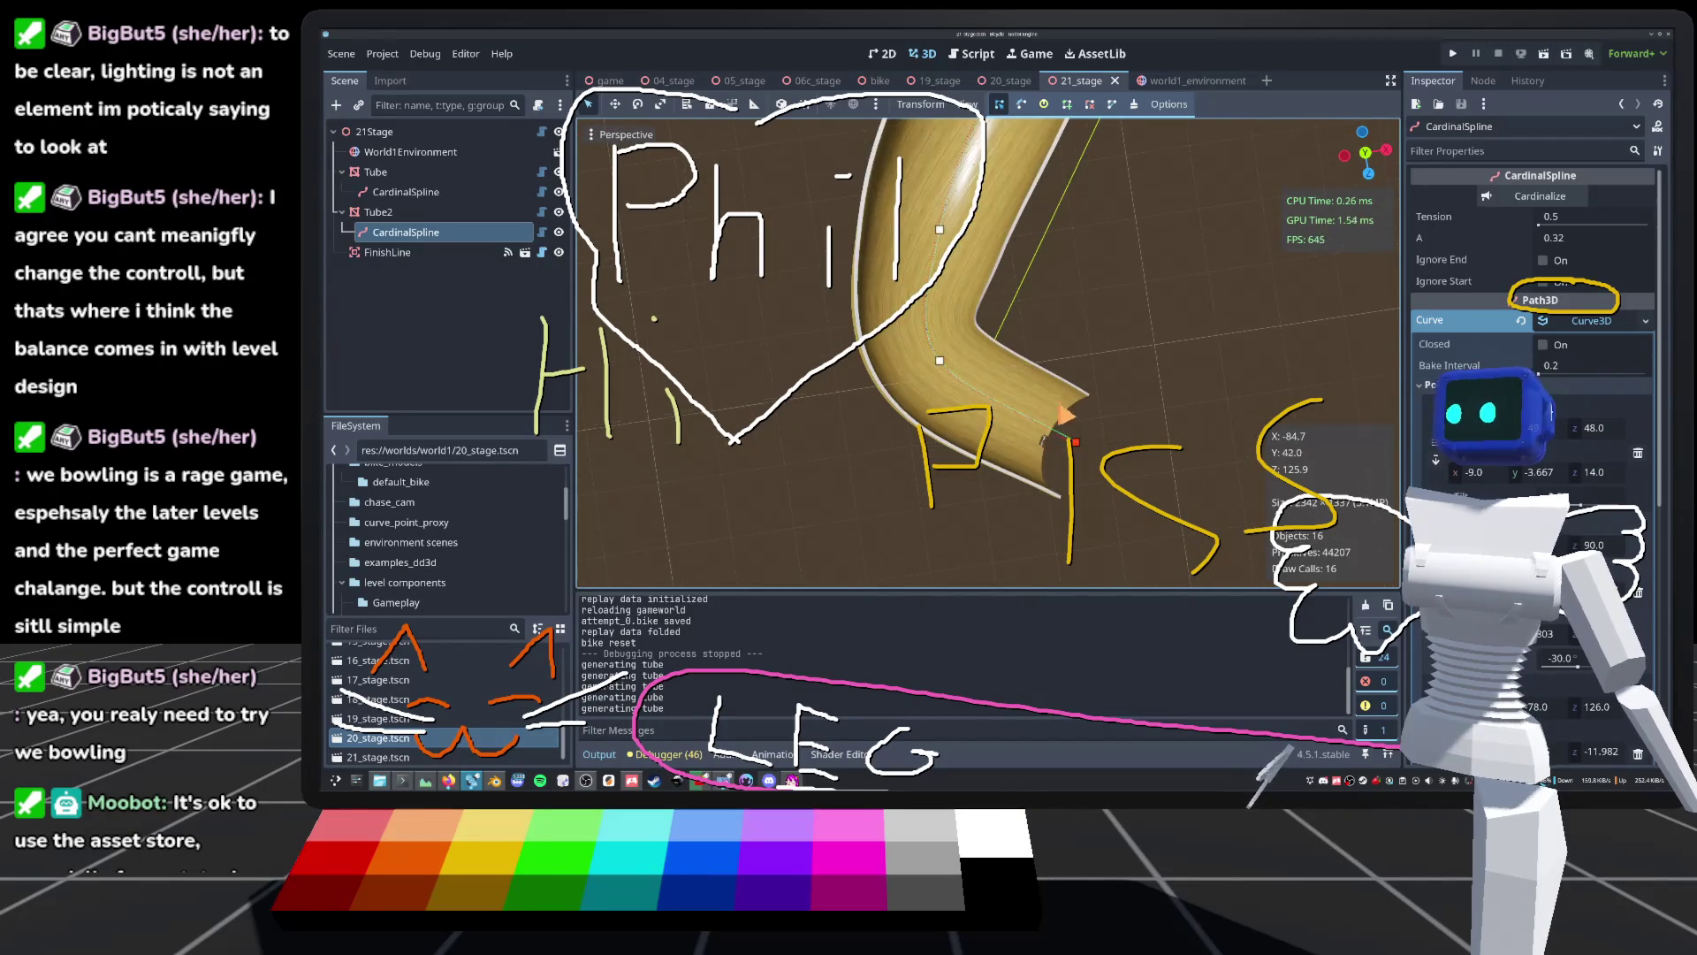
scroll(585, 477, down, 5)
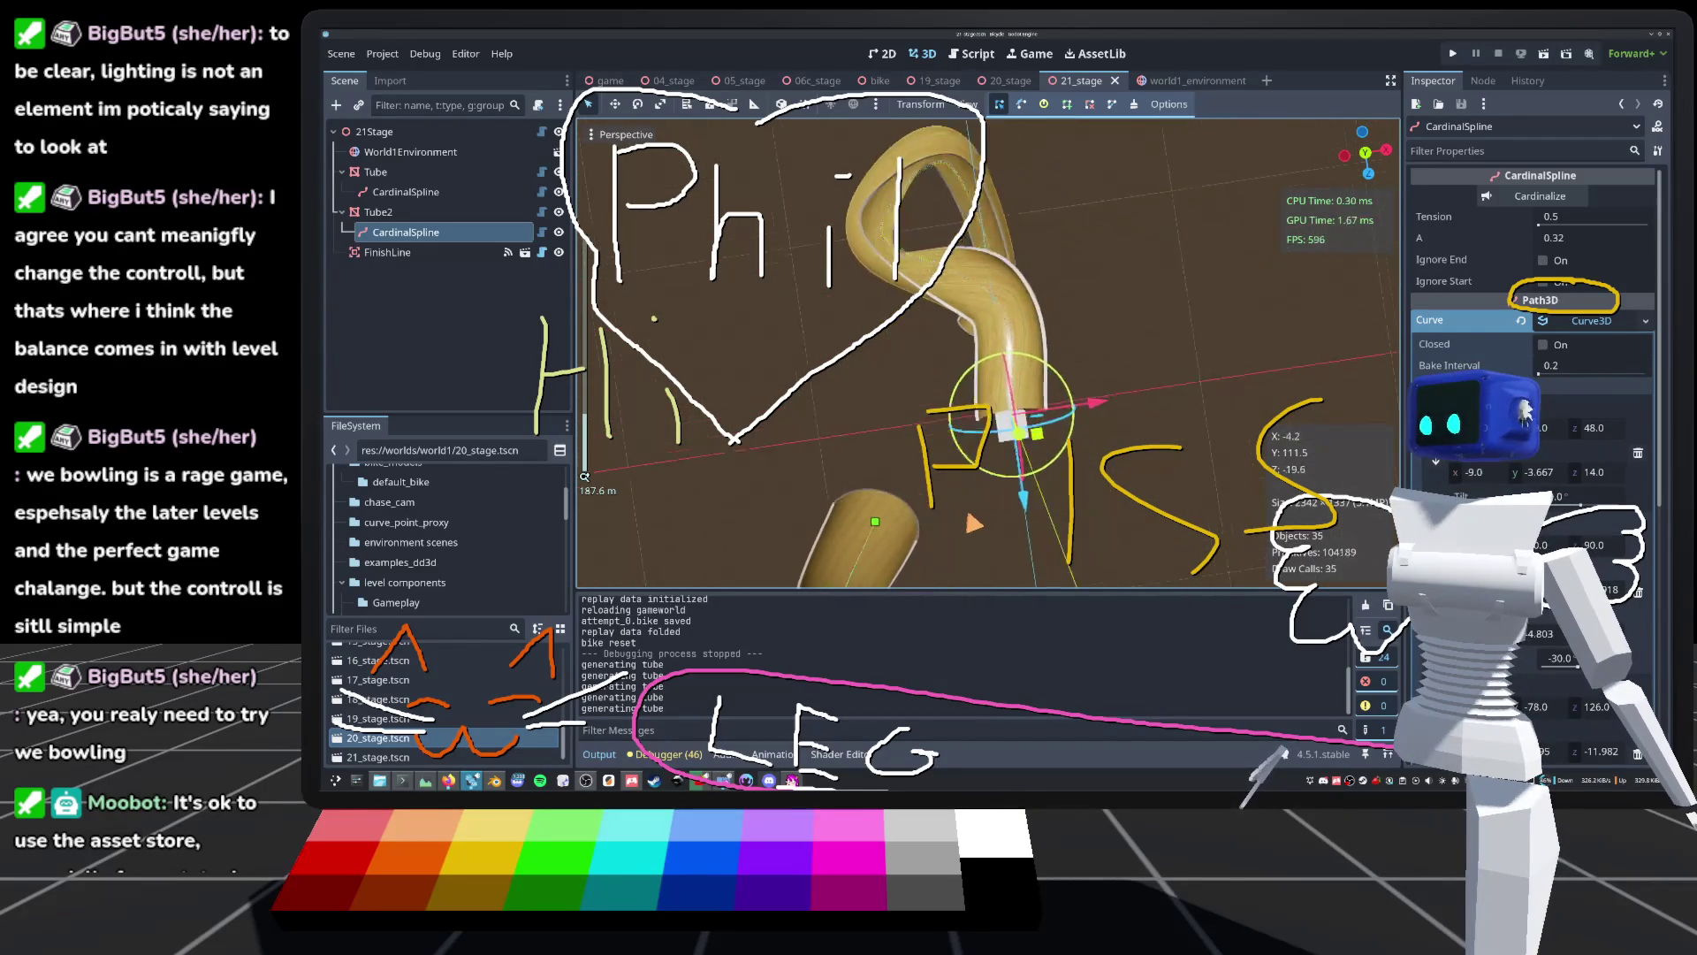
drag(585, 477, 724, 539)
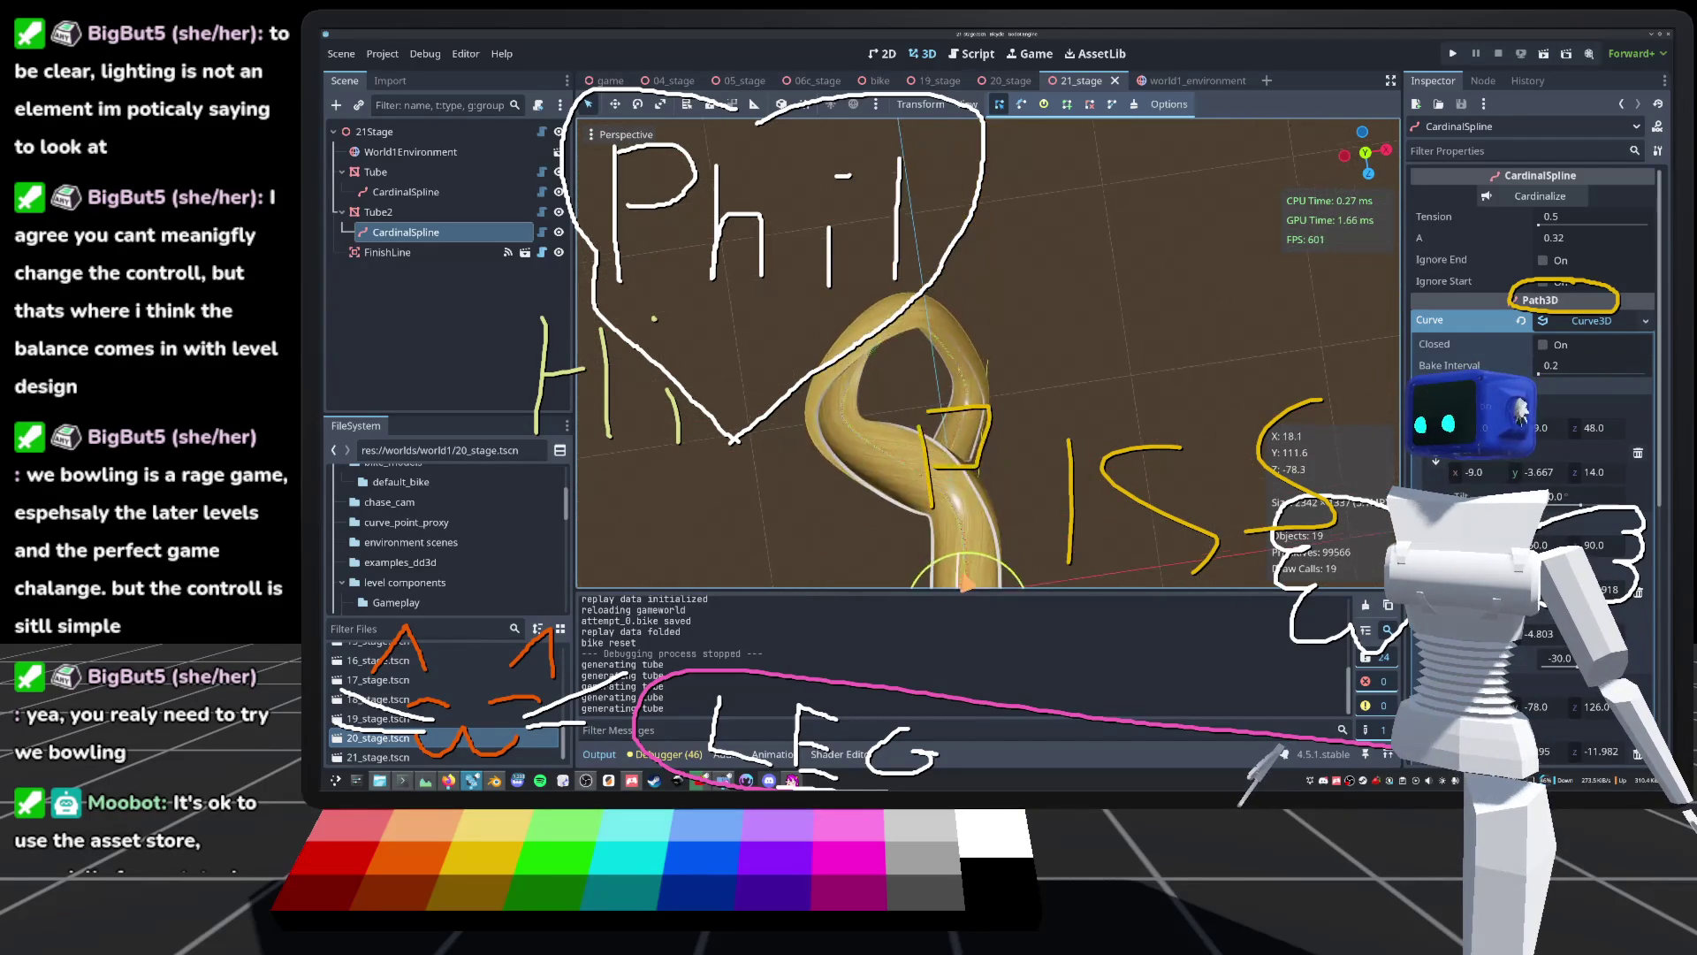
scroll(988, 353, up, 5)
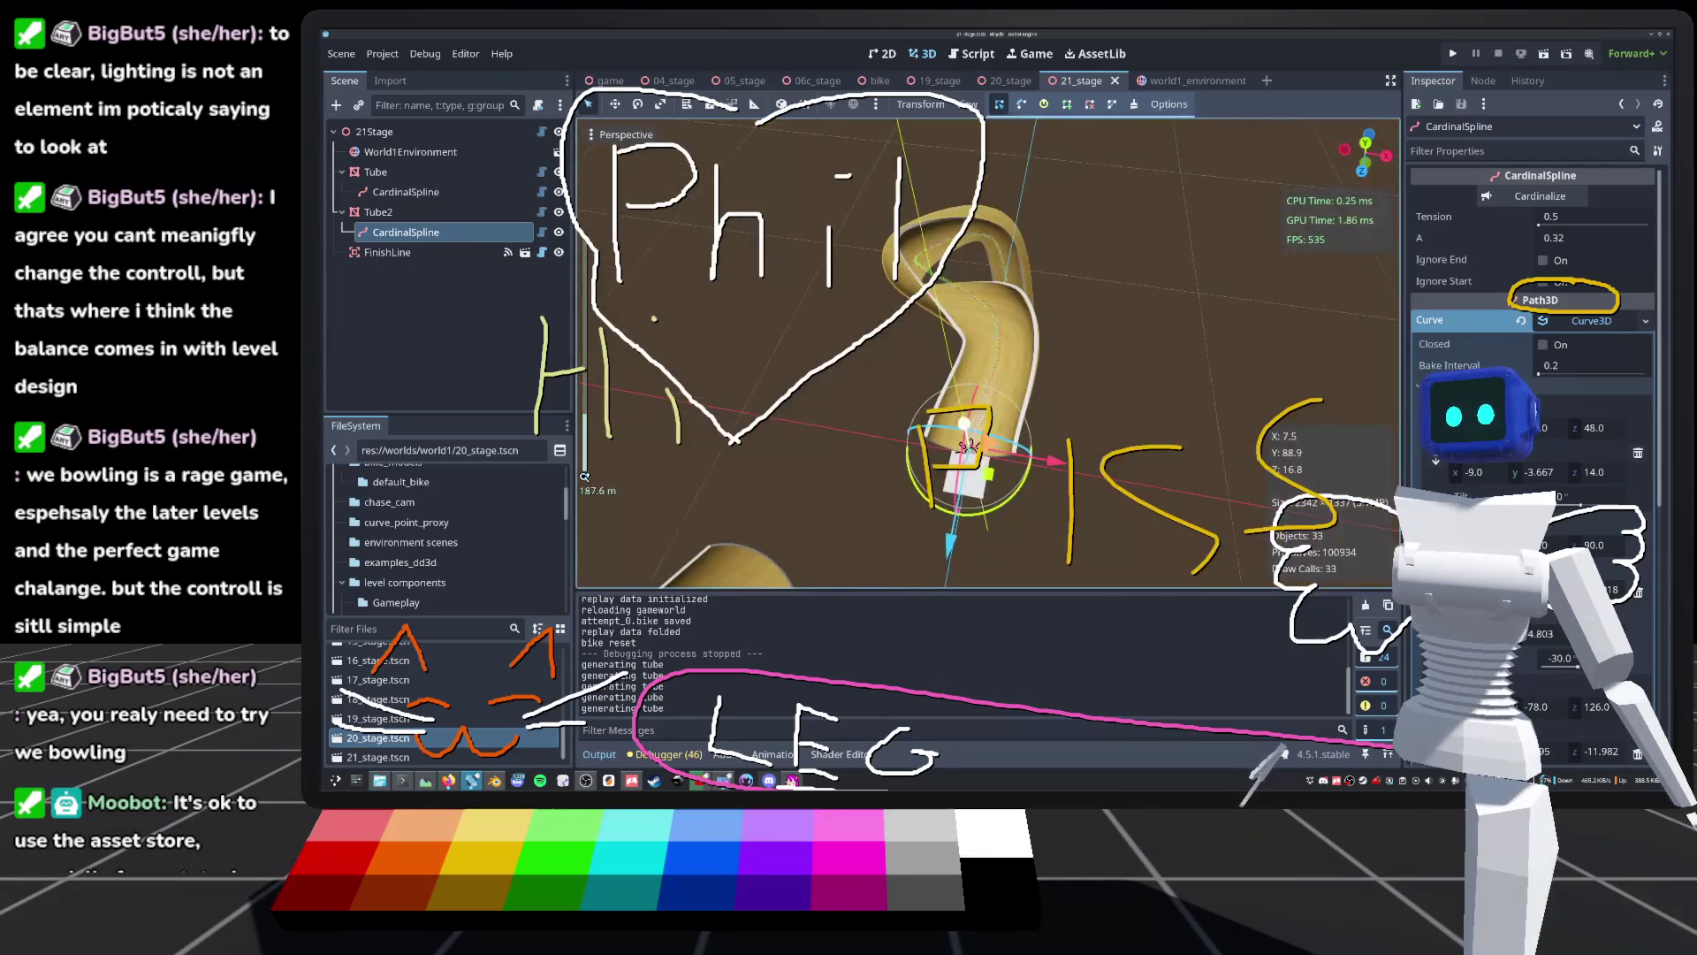
scroll(584, 477, up, 5)
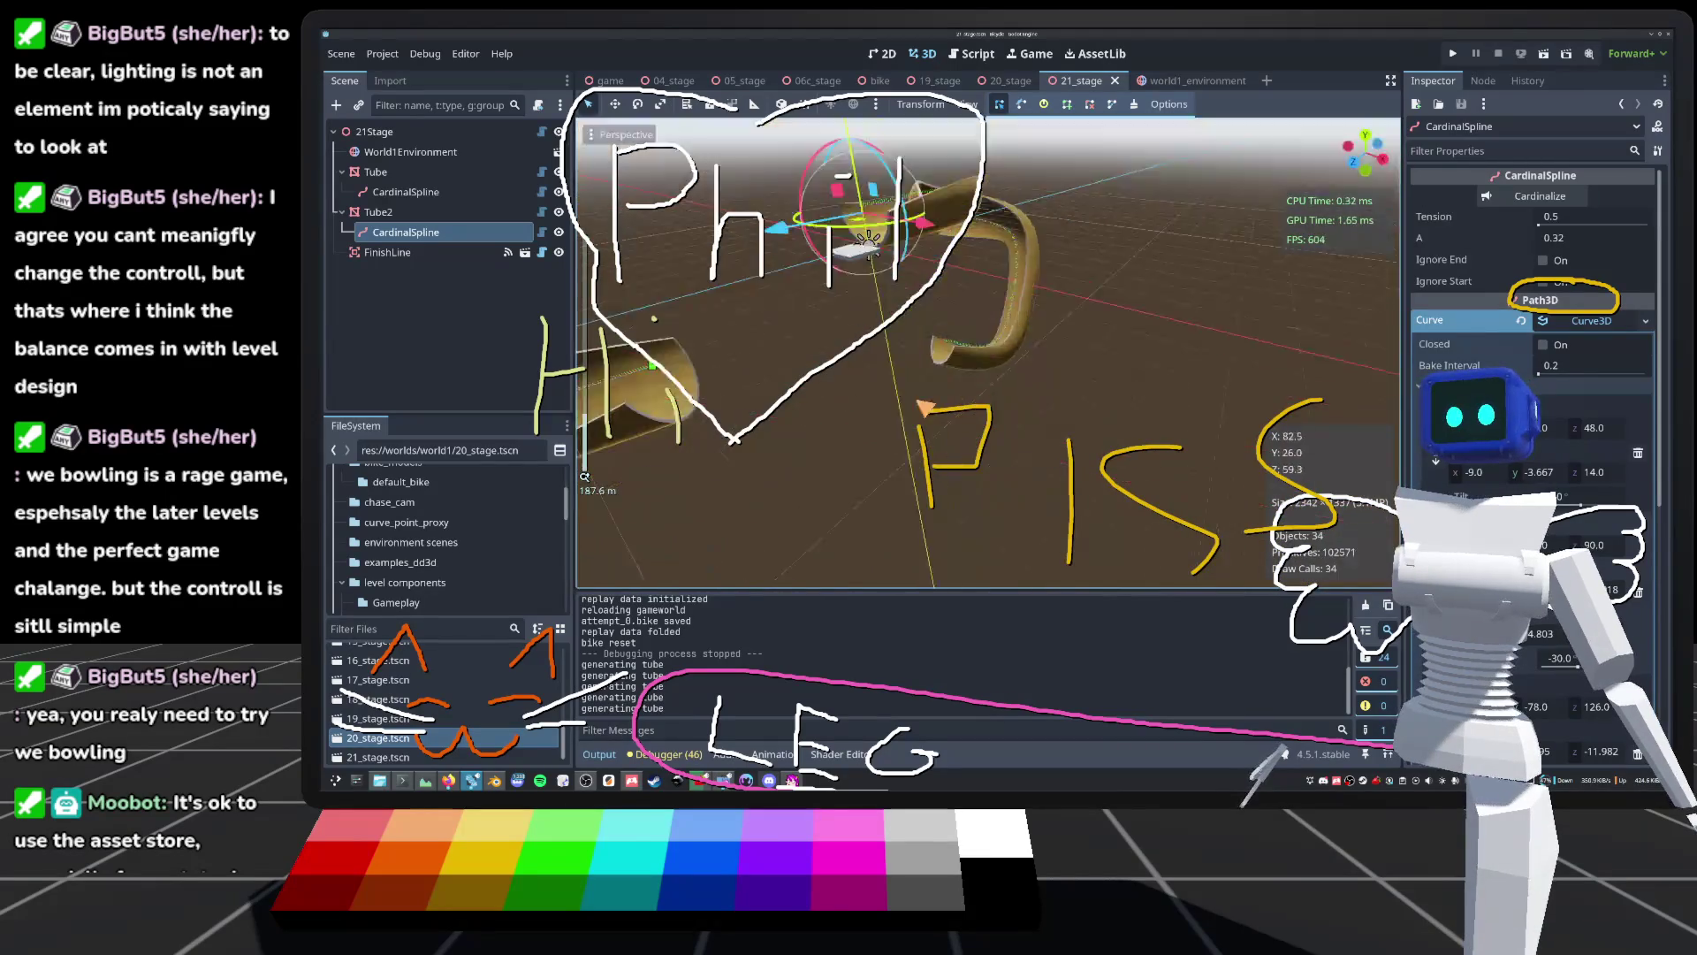
drag(584, 477, 927, 268)
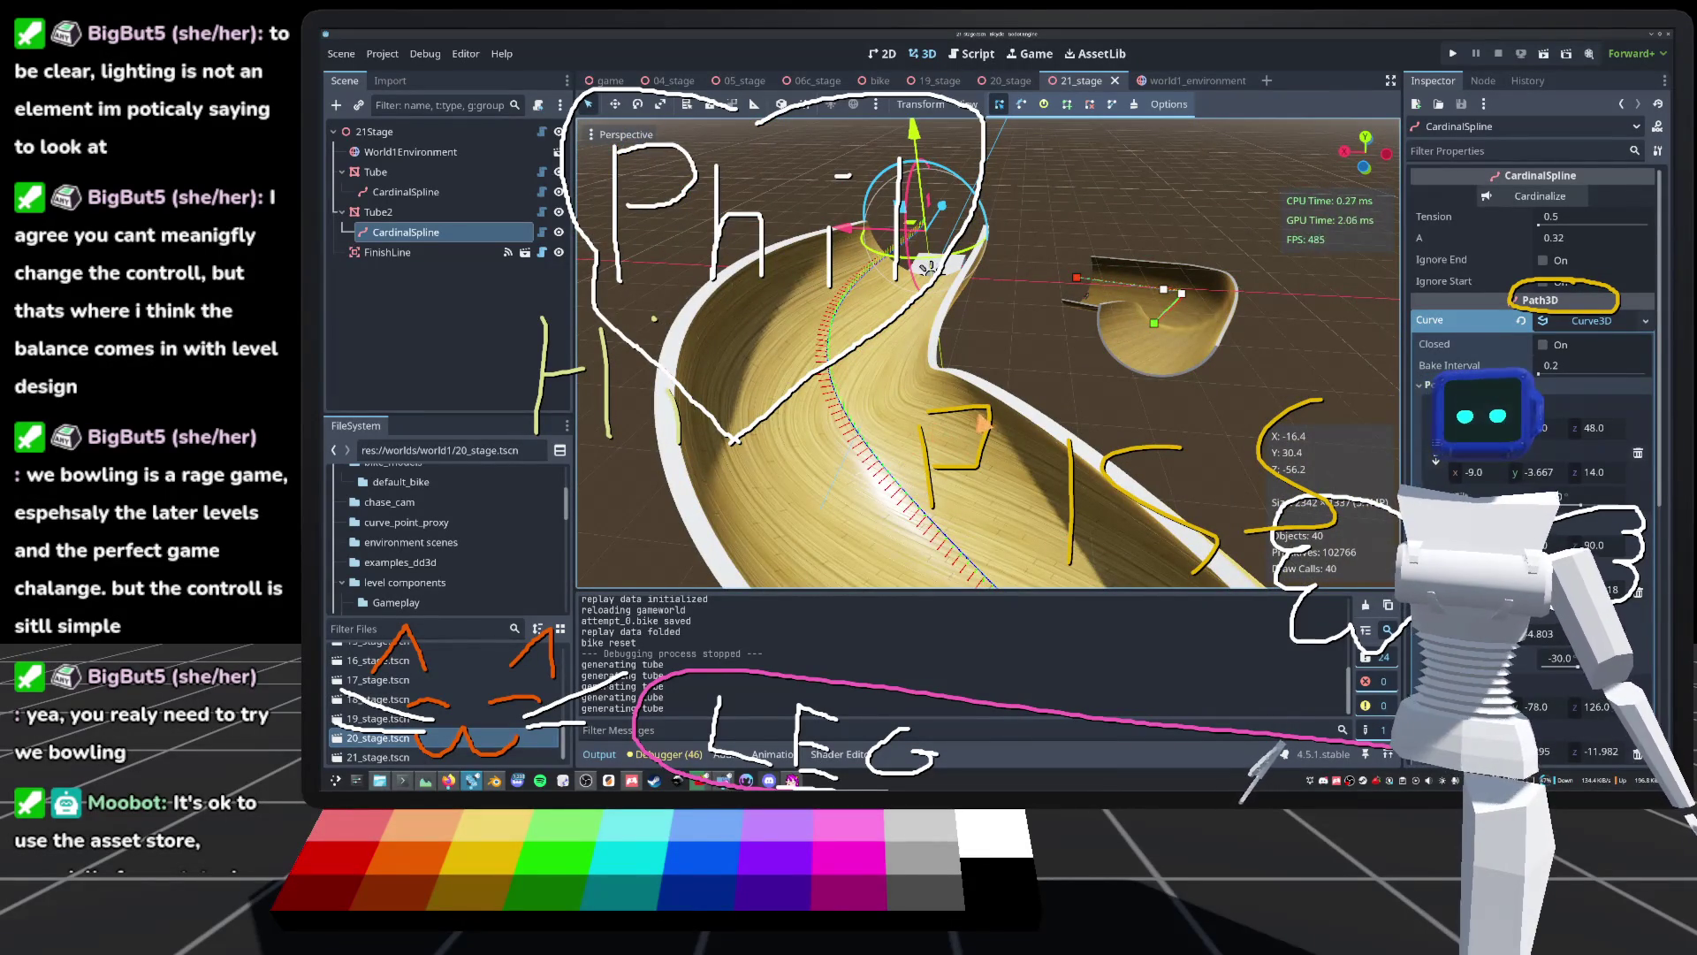
drag(928, 267, 1024, 346)
scroll(1024, 346, down, 5)
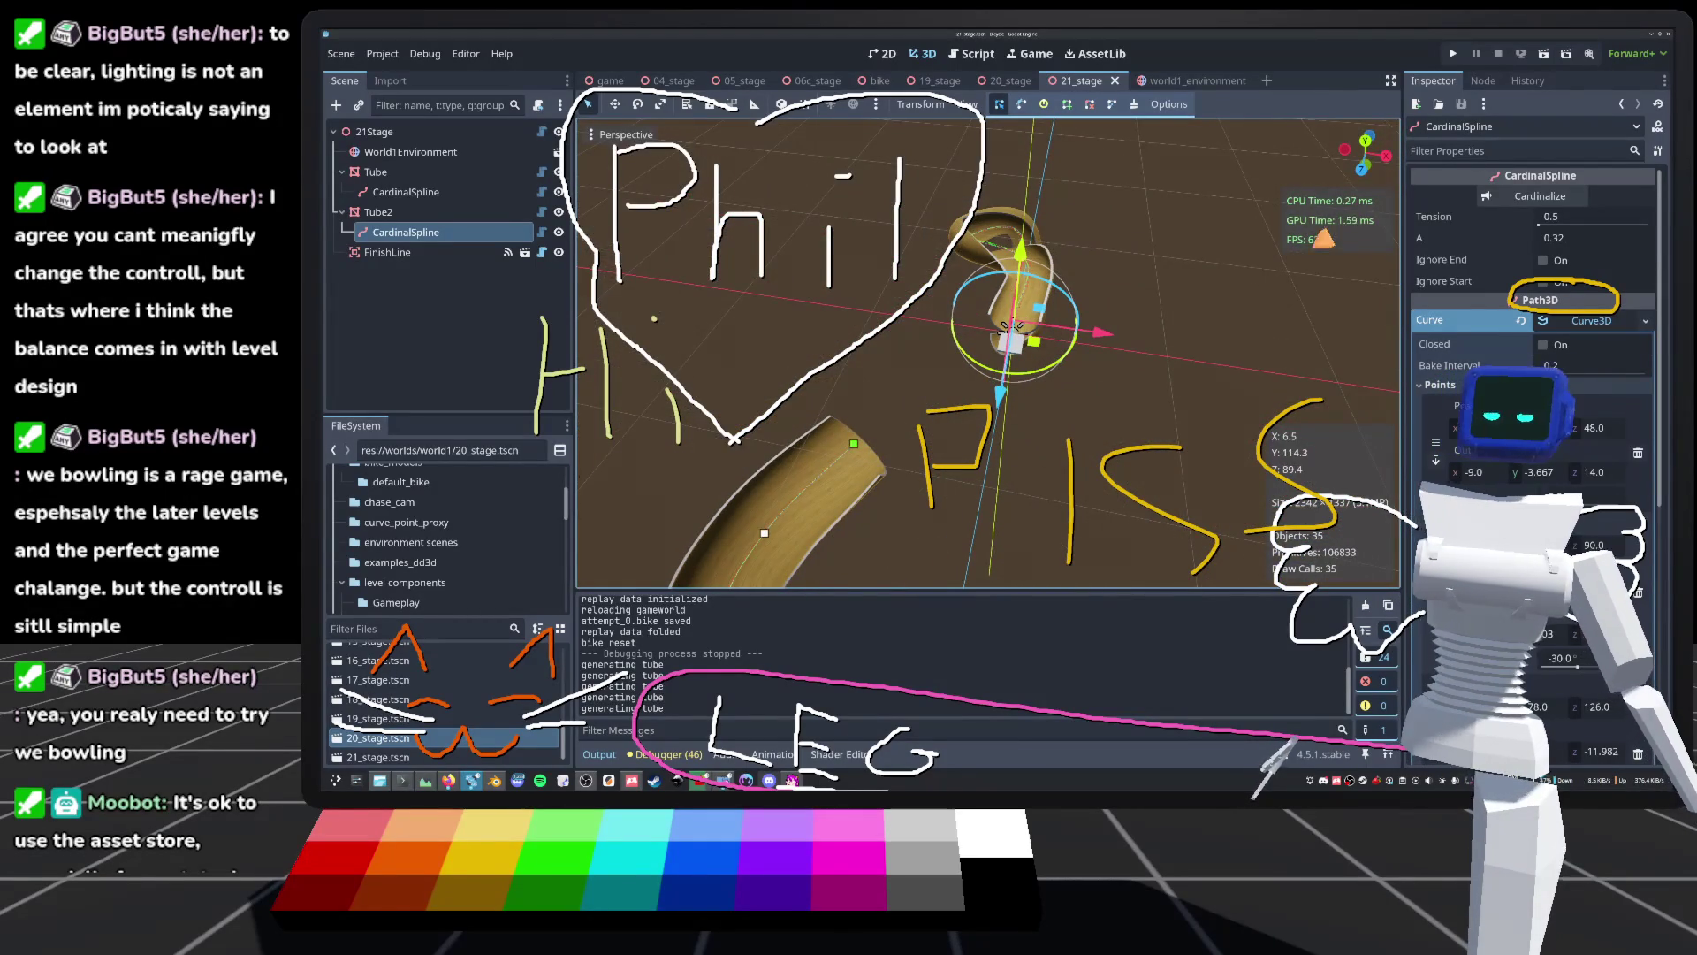
Step: Run the game with F5 and load a stage from Level Select
key(F5)
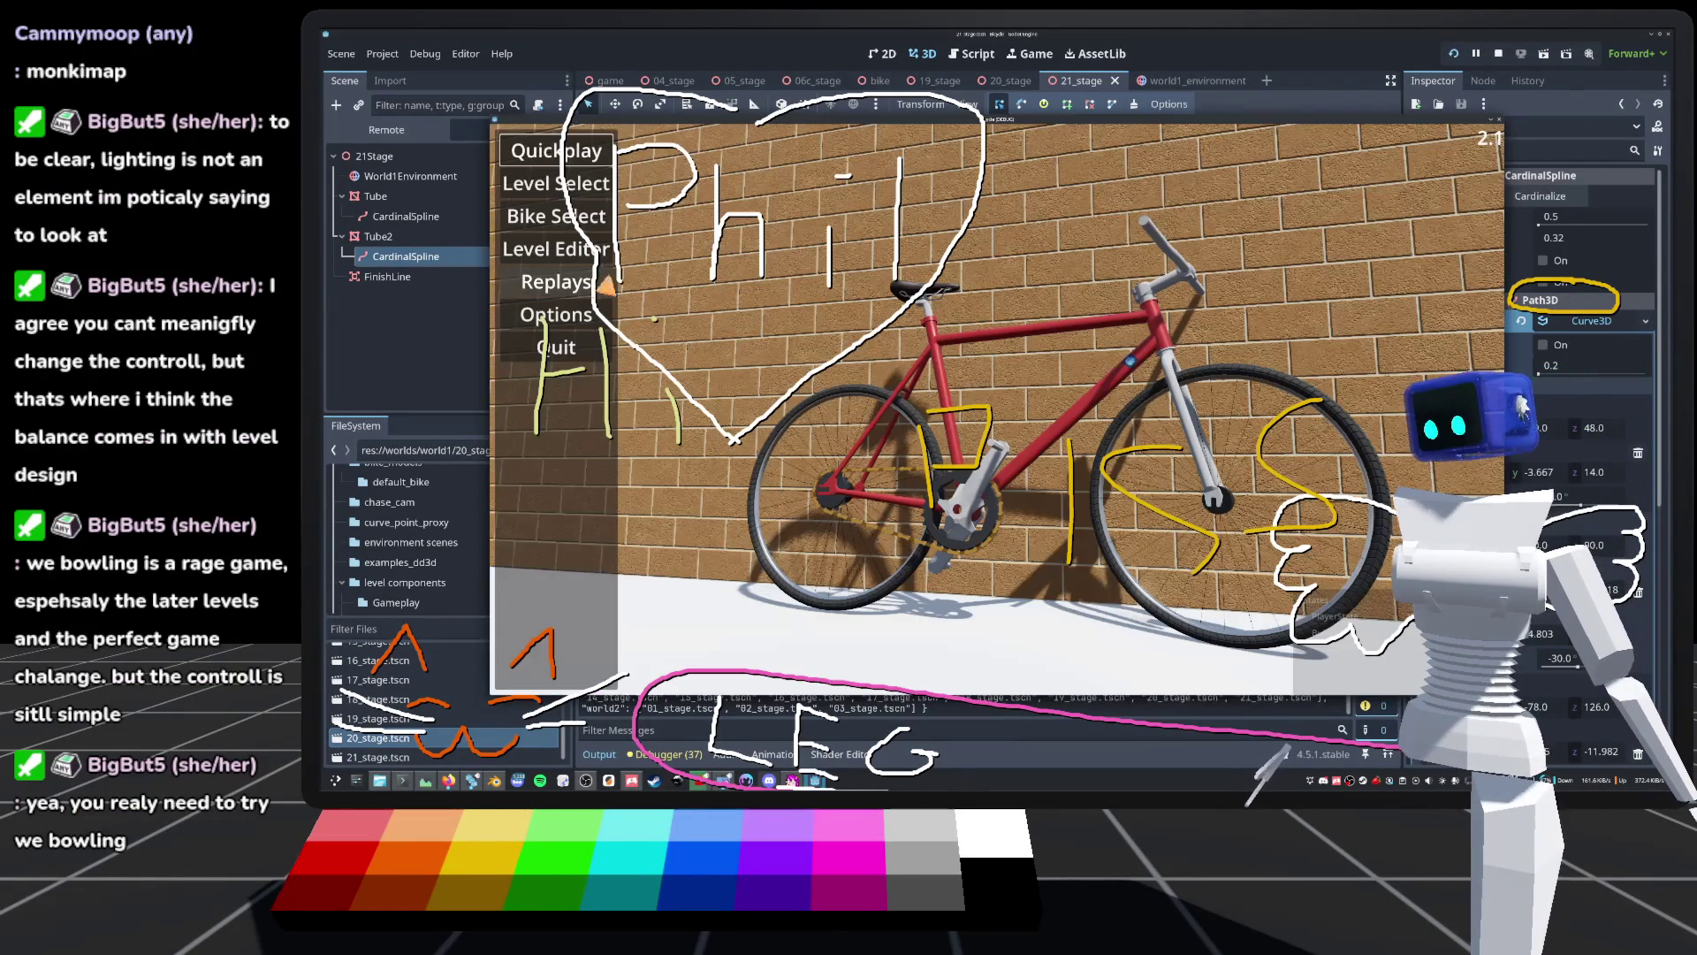
click(526, 190)
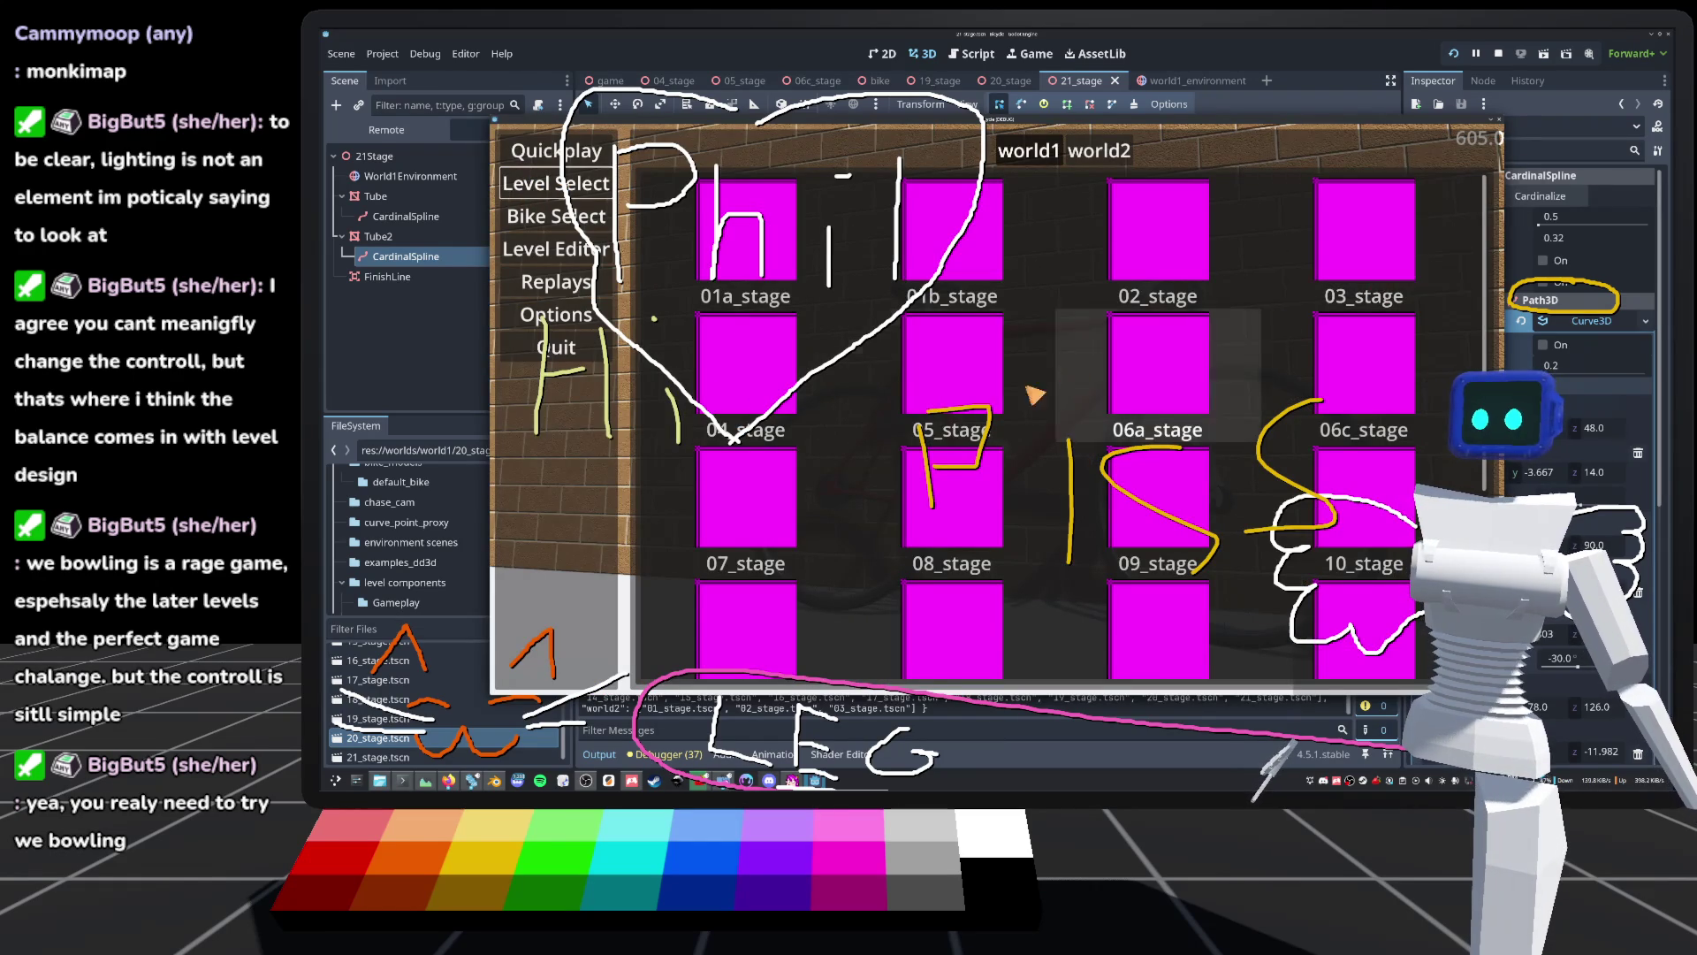
click(973, 384)
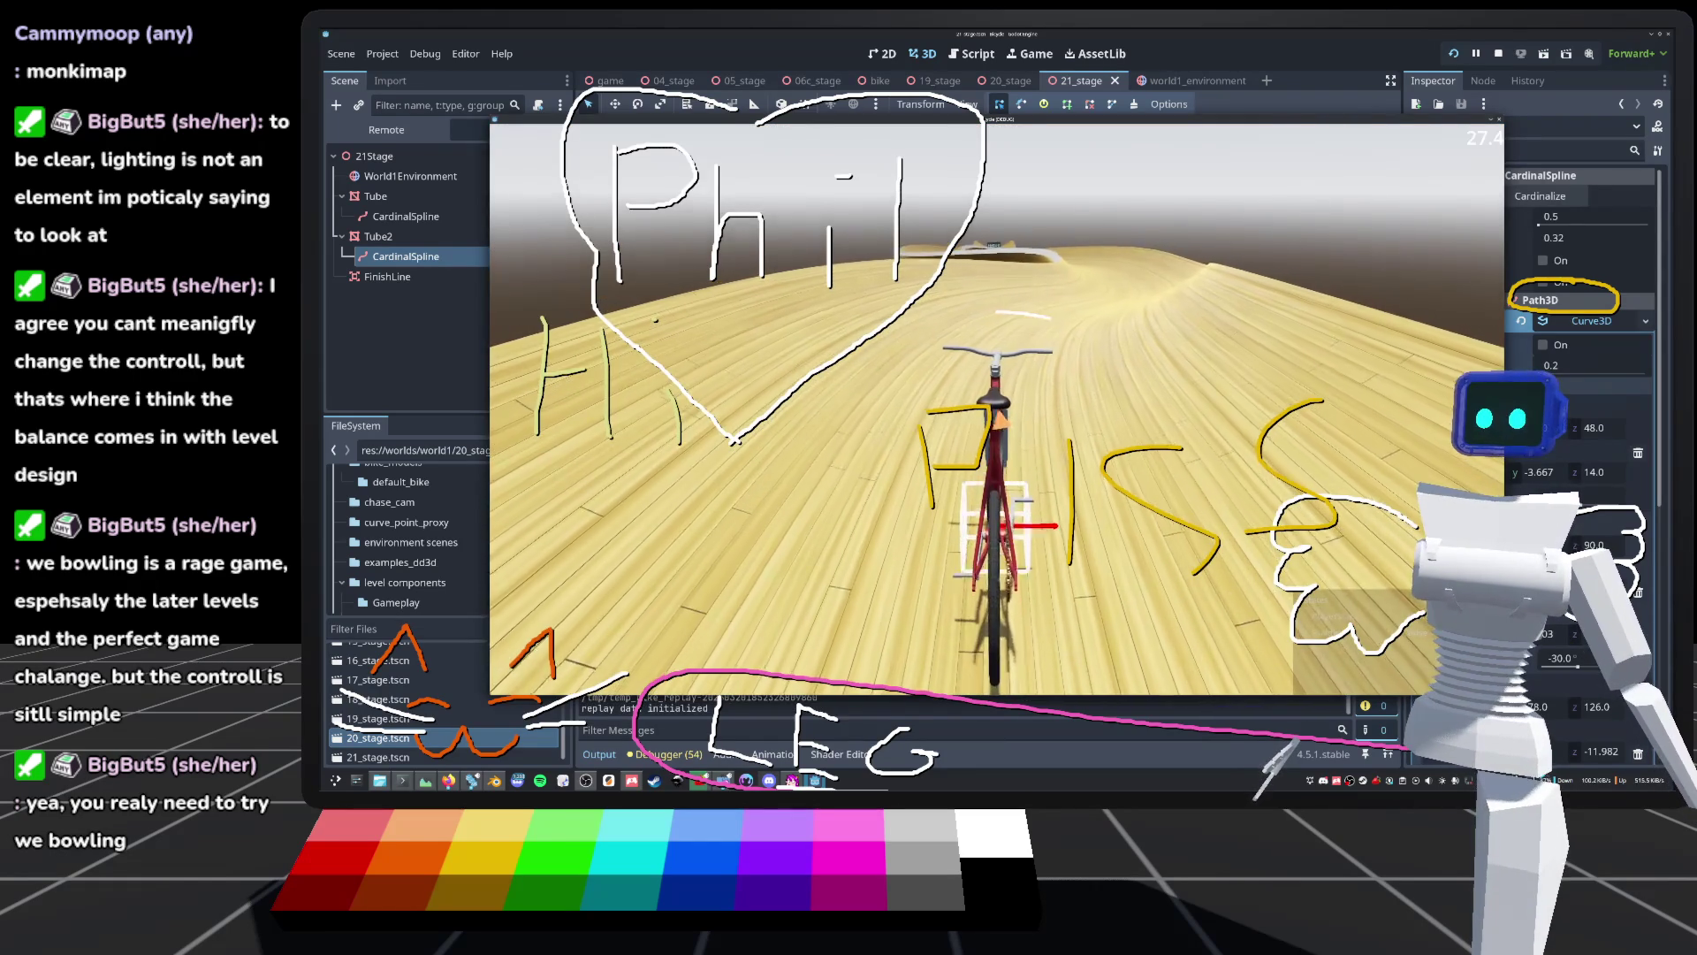
Step: Ride the bike to Level Complete, stop the game, and frame the track spline
key(d)
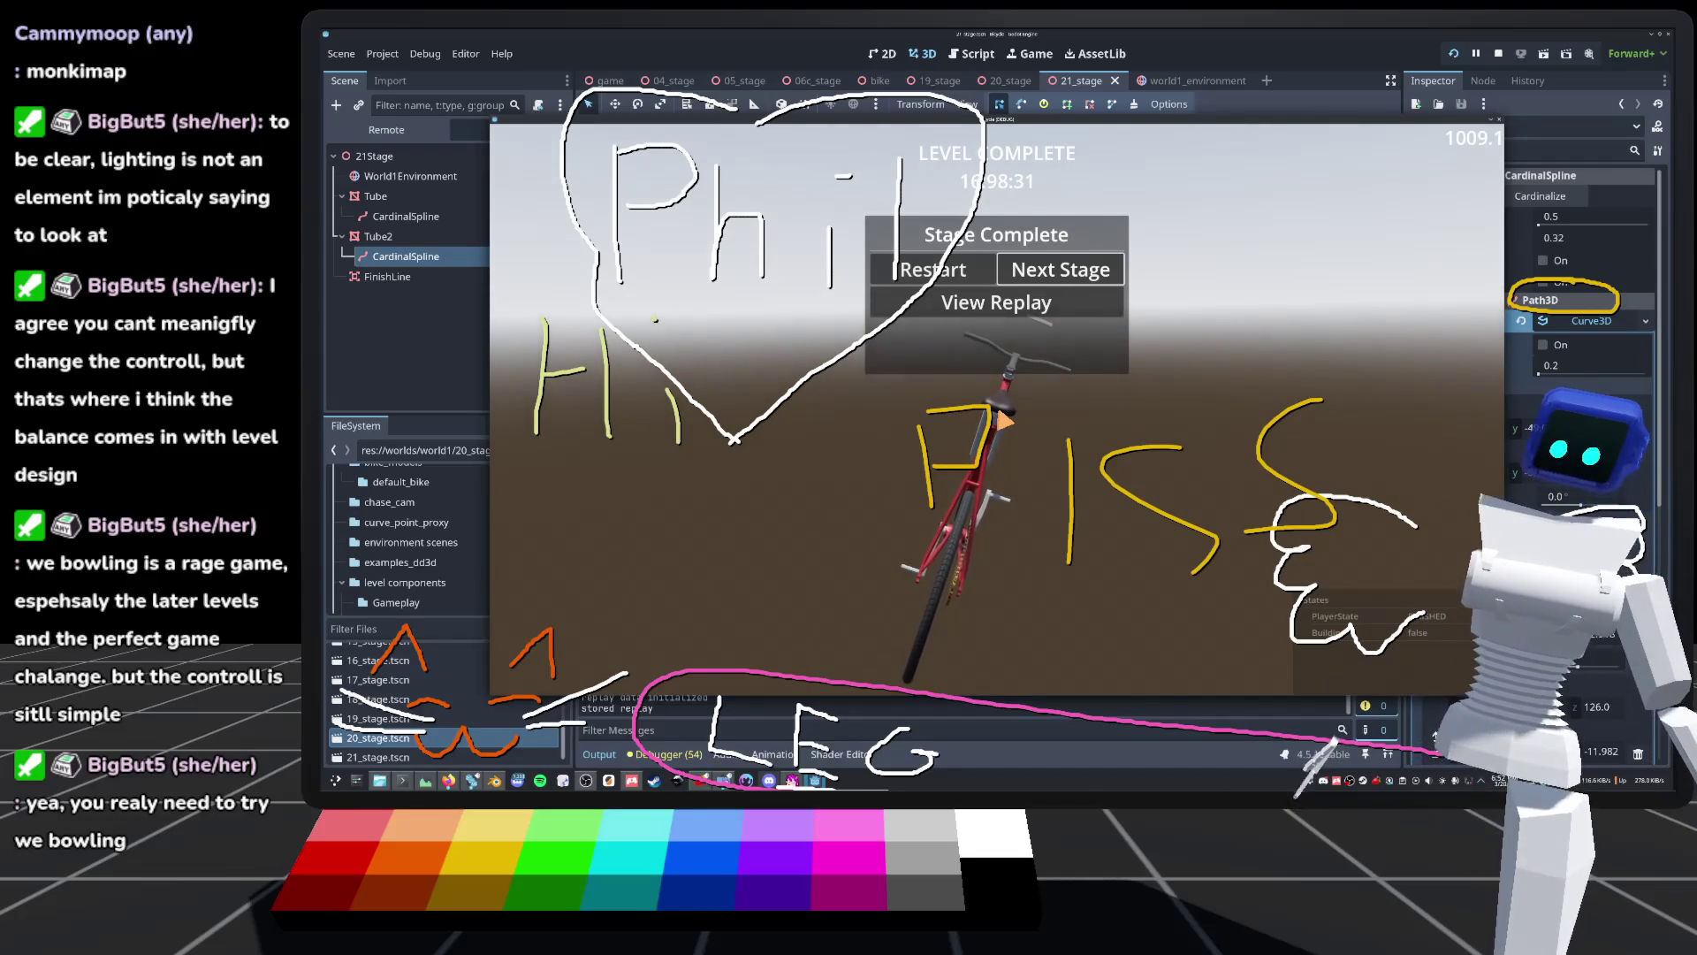
key(F8)
key(f)
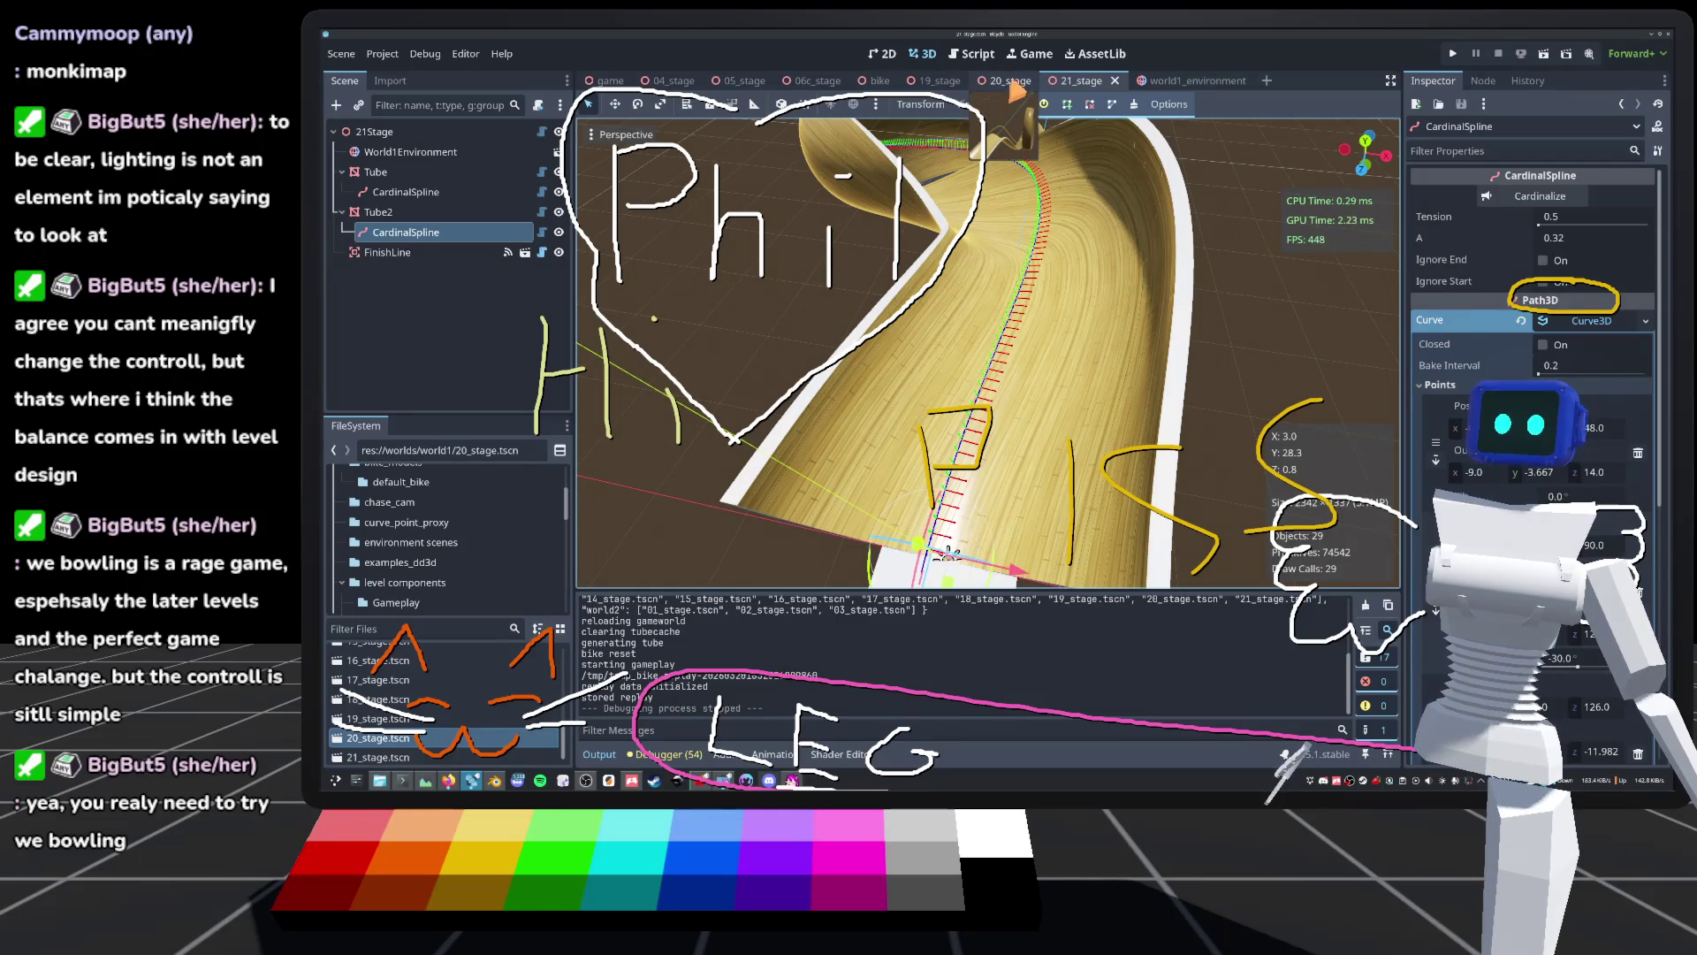
Step: Inspect the sun DirectionalLight3D in world1_environment from several angles, then return to 21_stage
click(1193, 83)
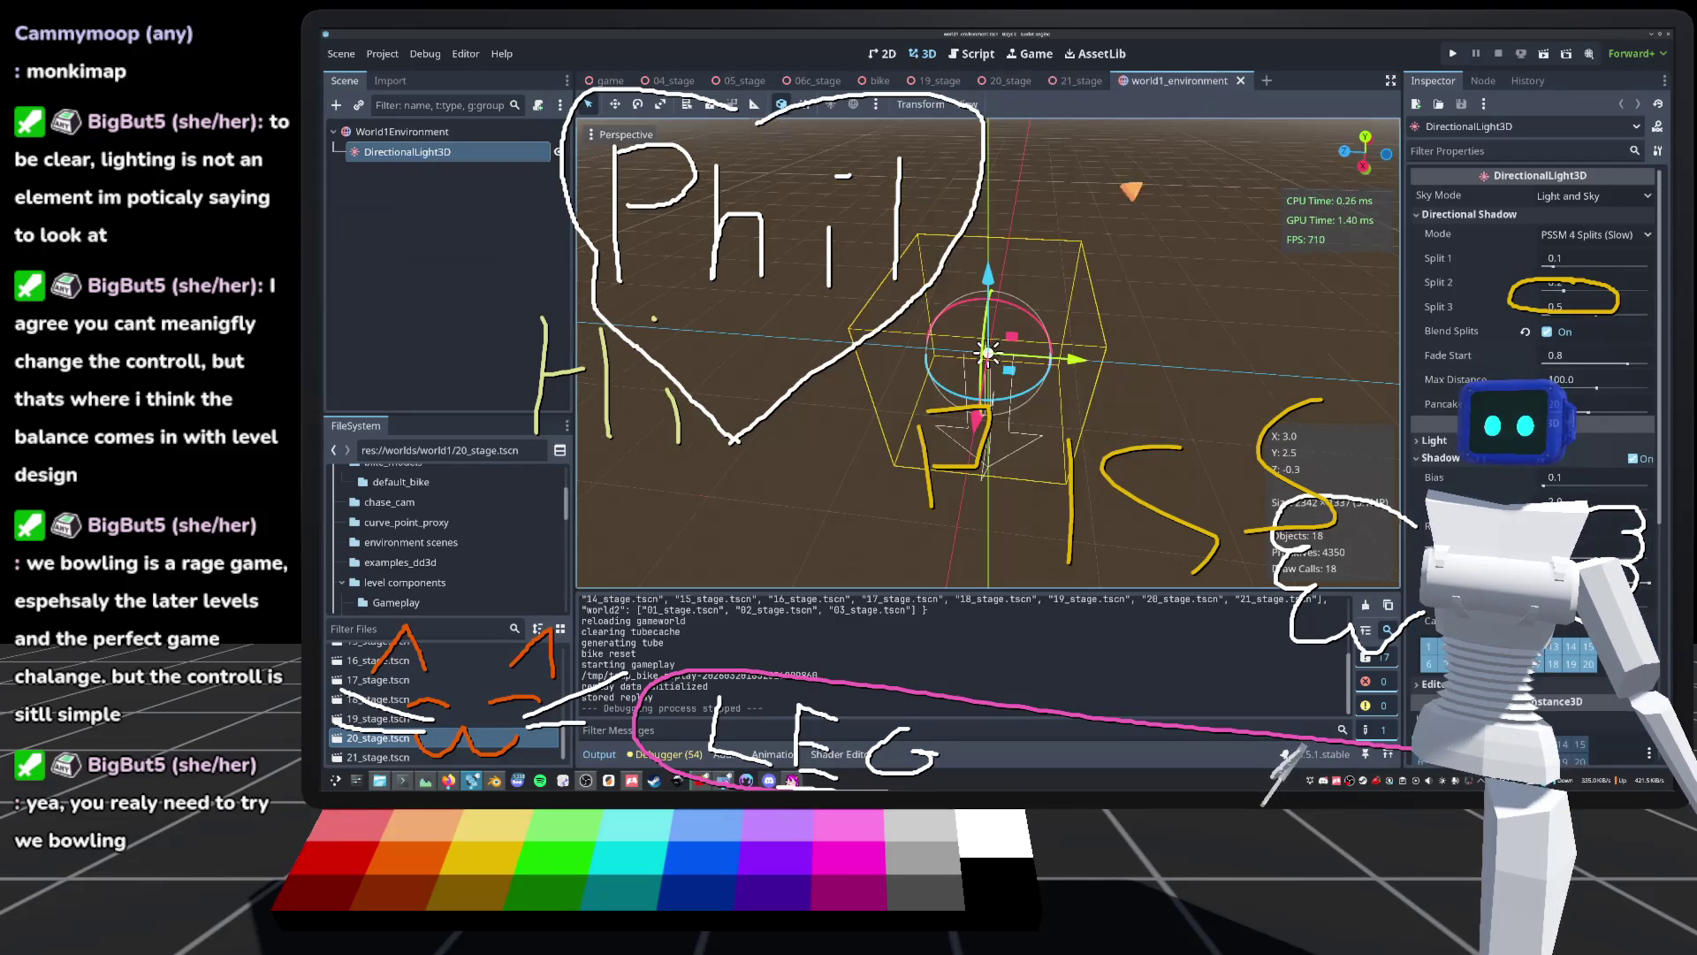
scroll(987, 354, up, 3)
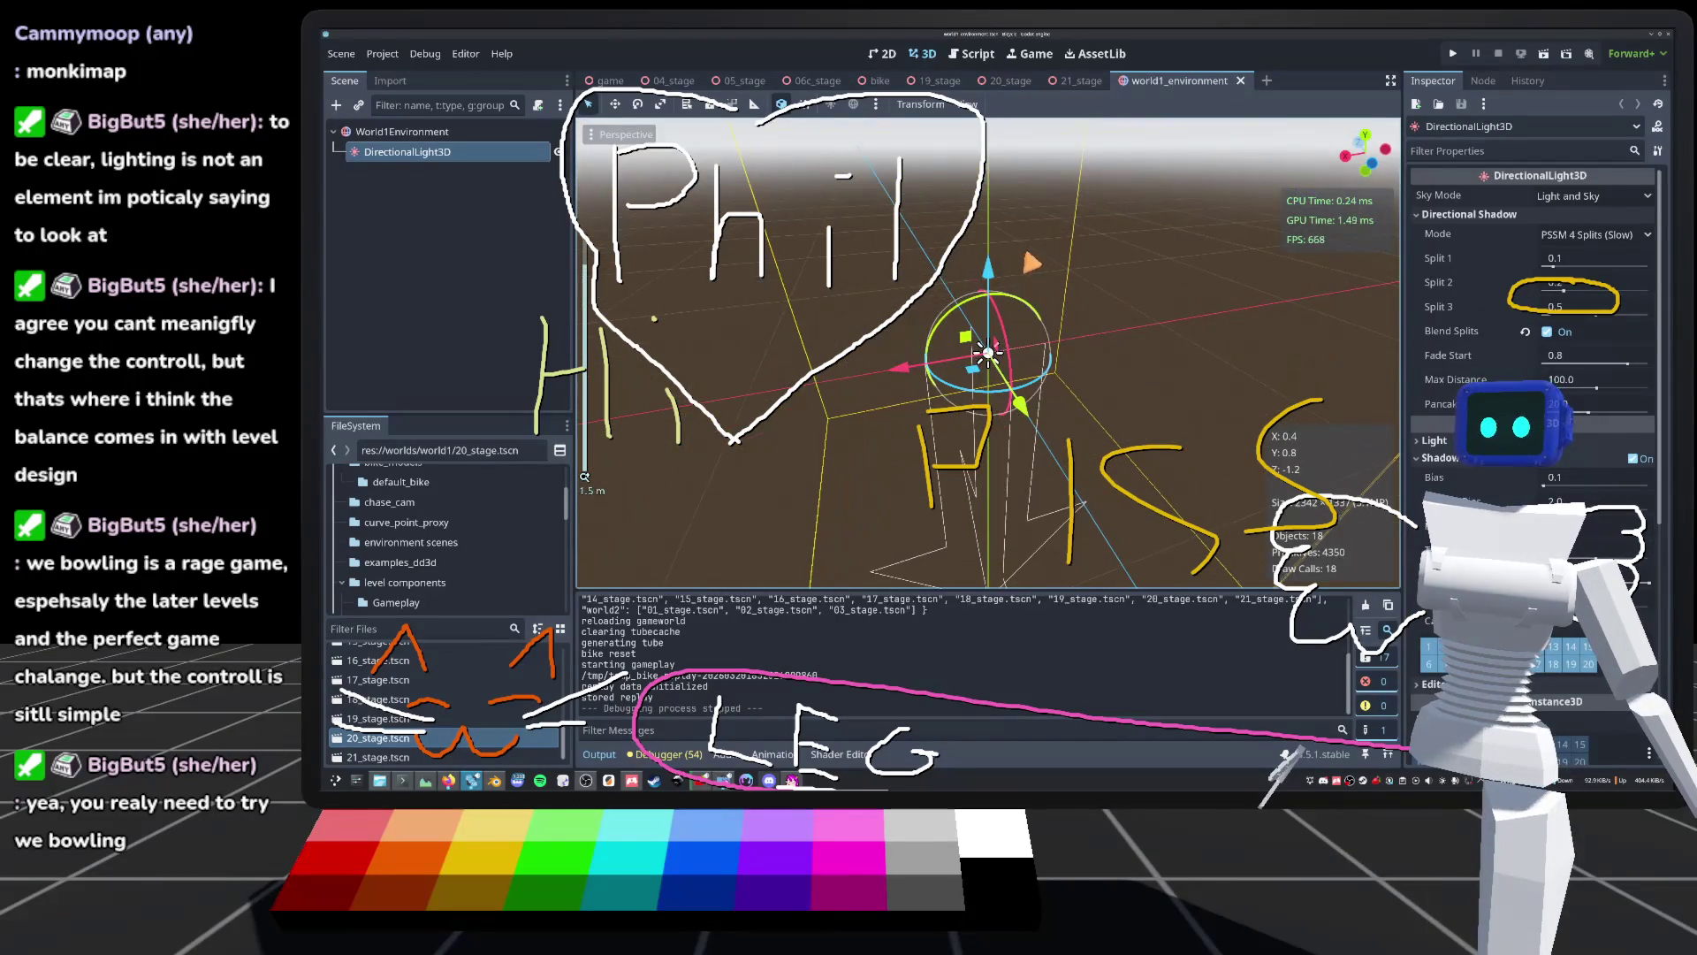
click(1080, 81)
click(1175, 81)
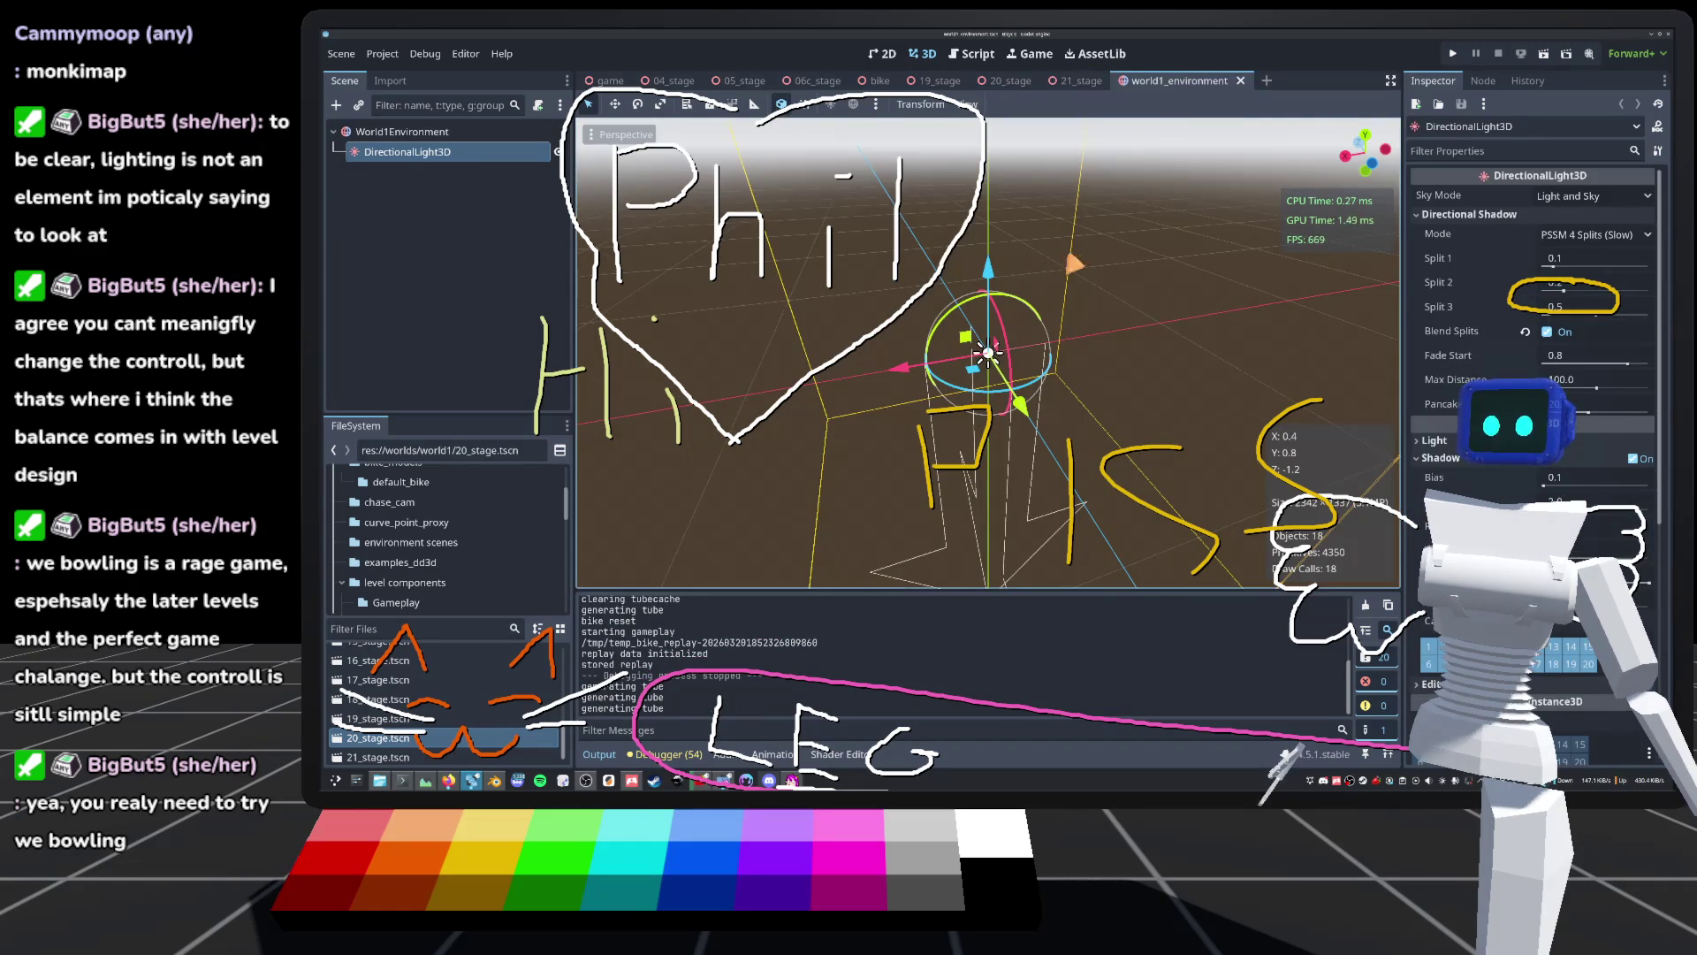
key(KP_4)
key(KP_4)
key(KP_4)
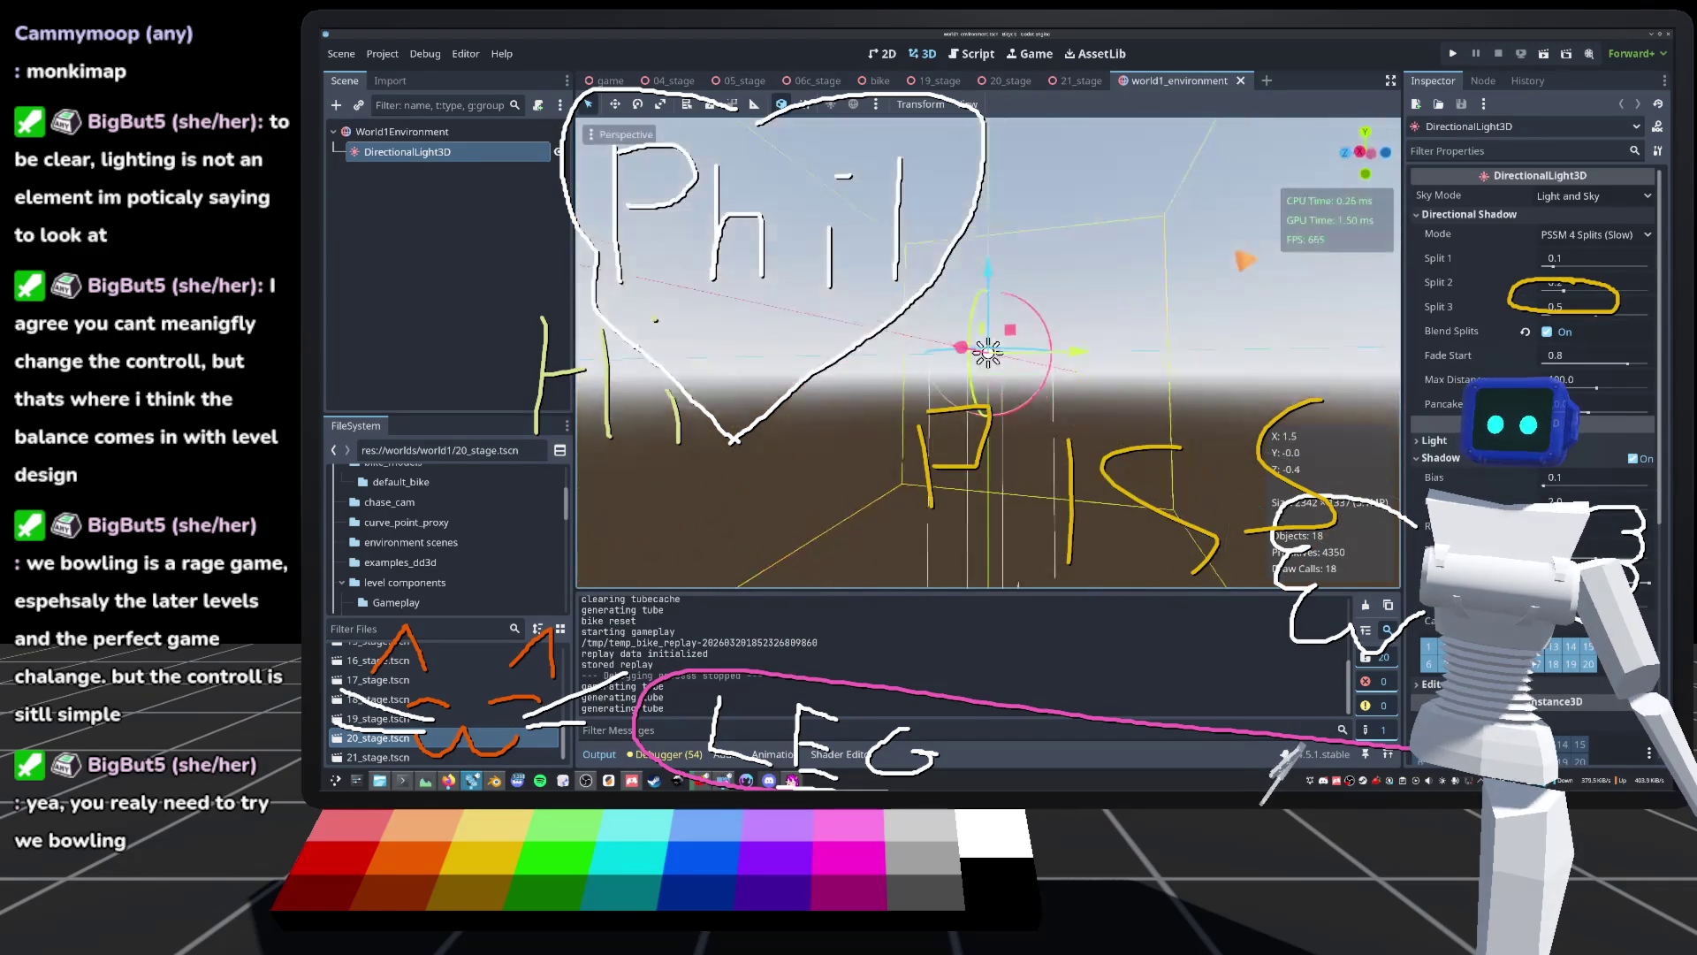
key(KP_4)
key(KP_4)
key(KP_4)
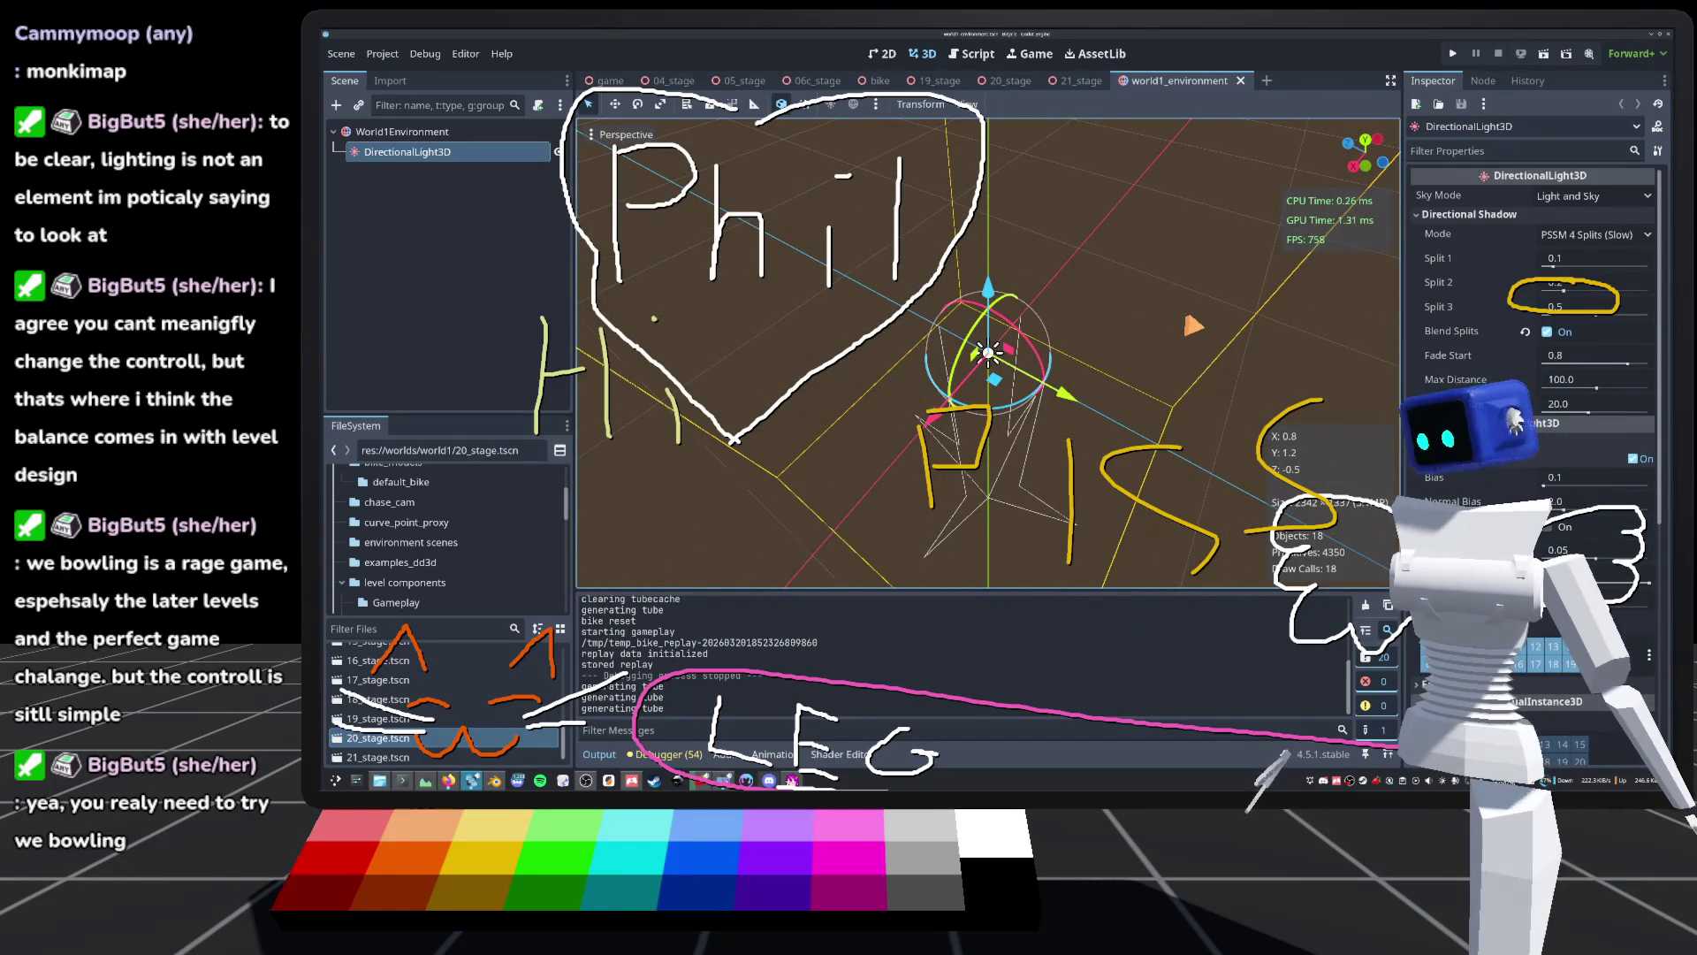
scroll(988, 354, up, 2)
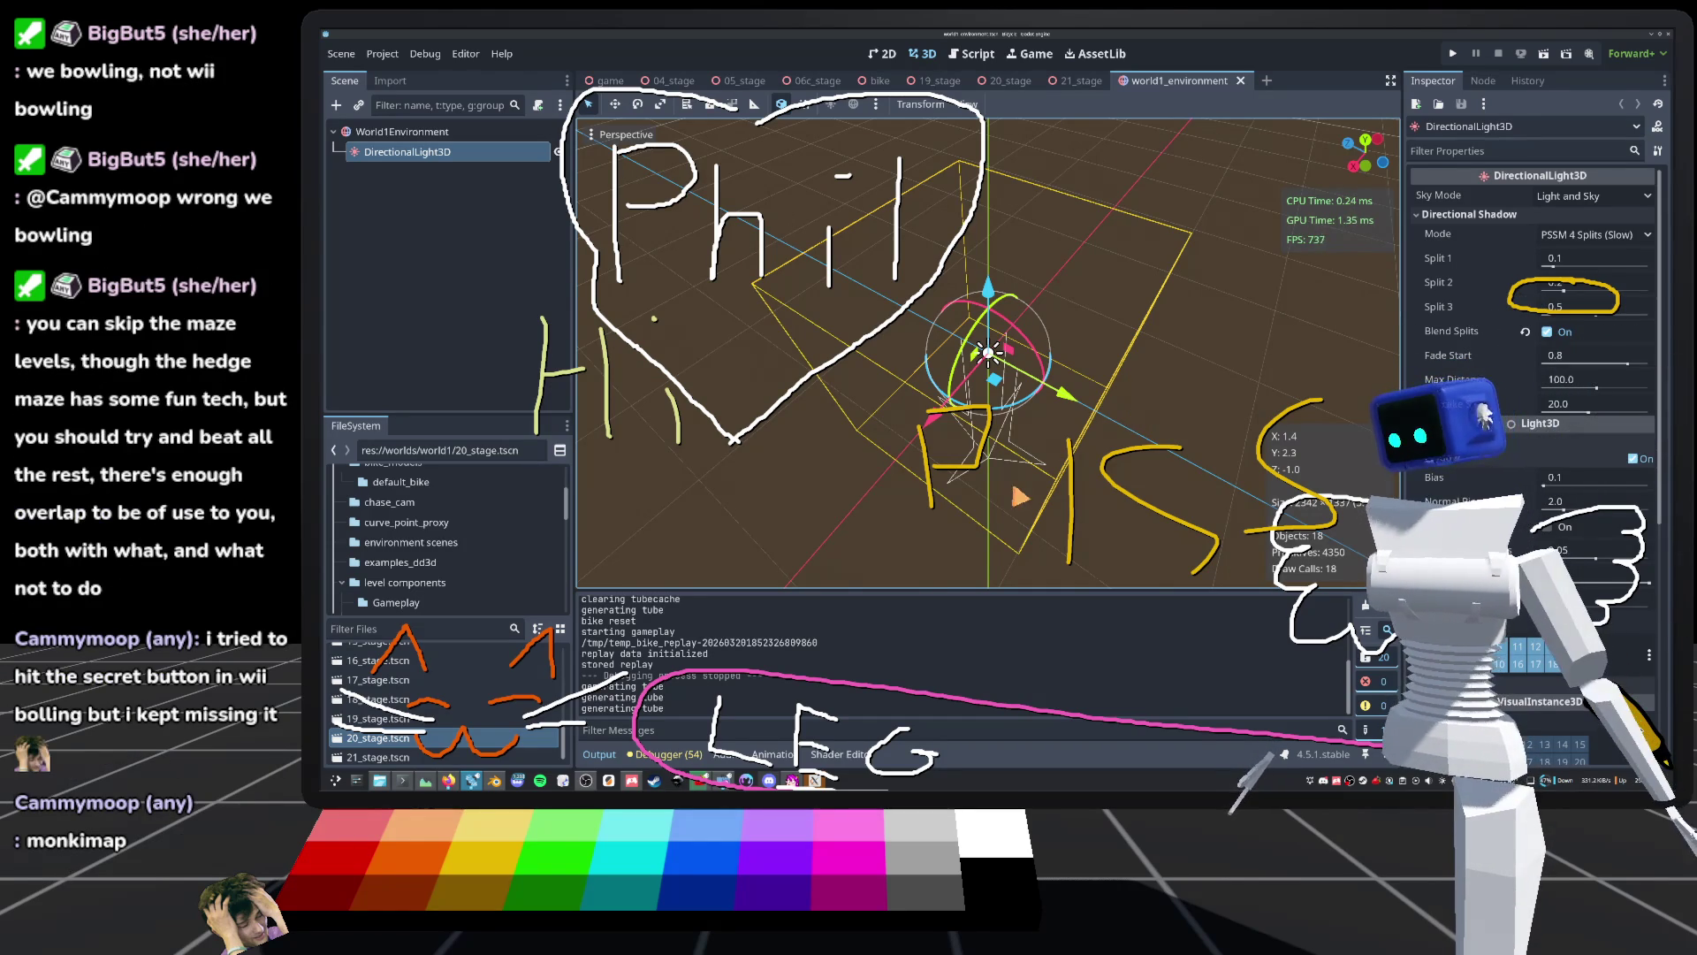
scroll(988, 354, up, 4)
scroll(988, 353, down, 10)
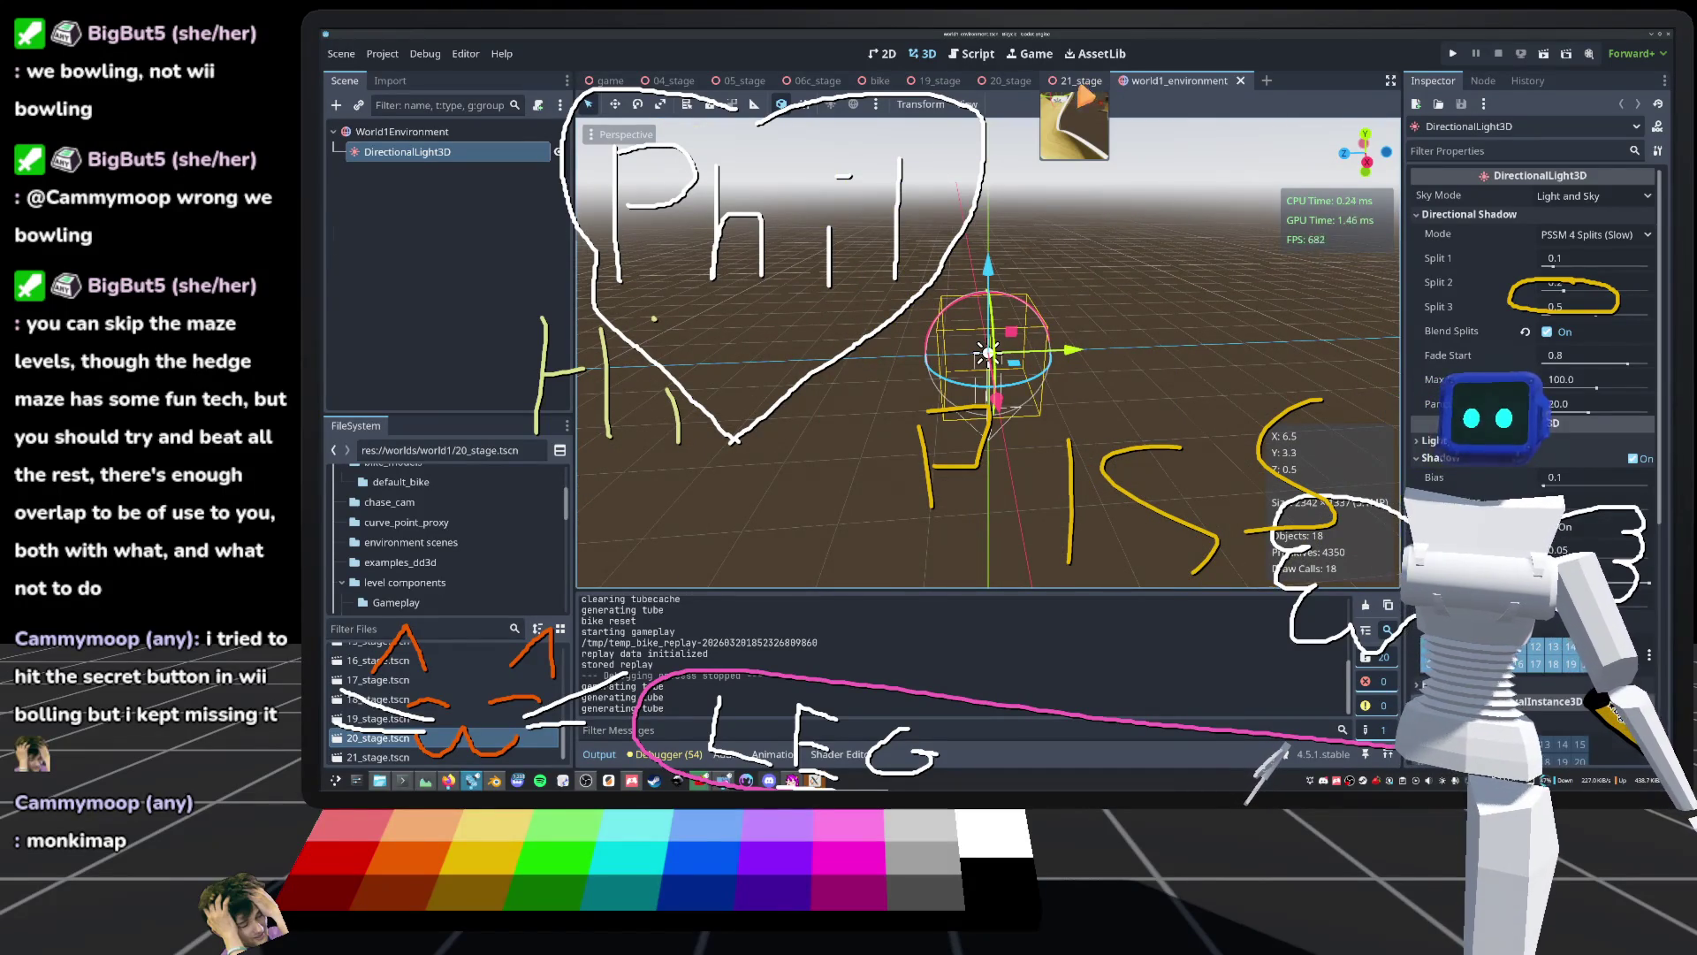
click(1080, 80)
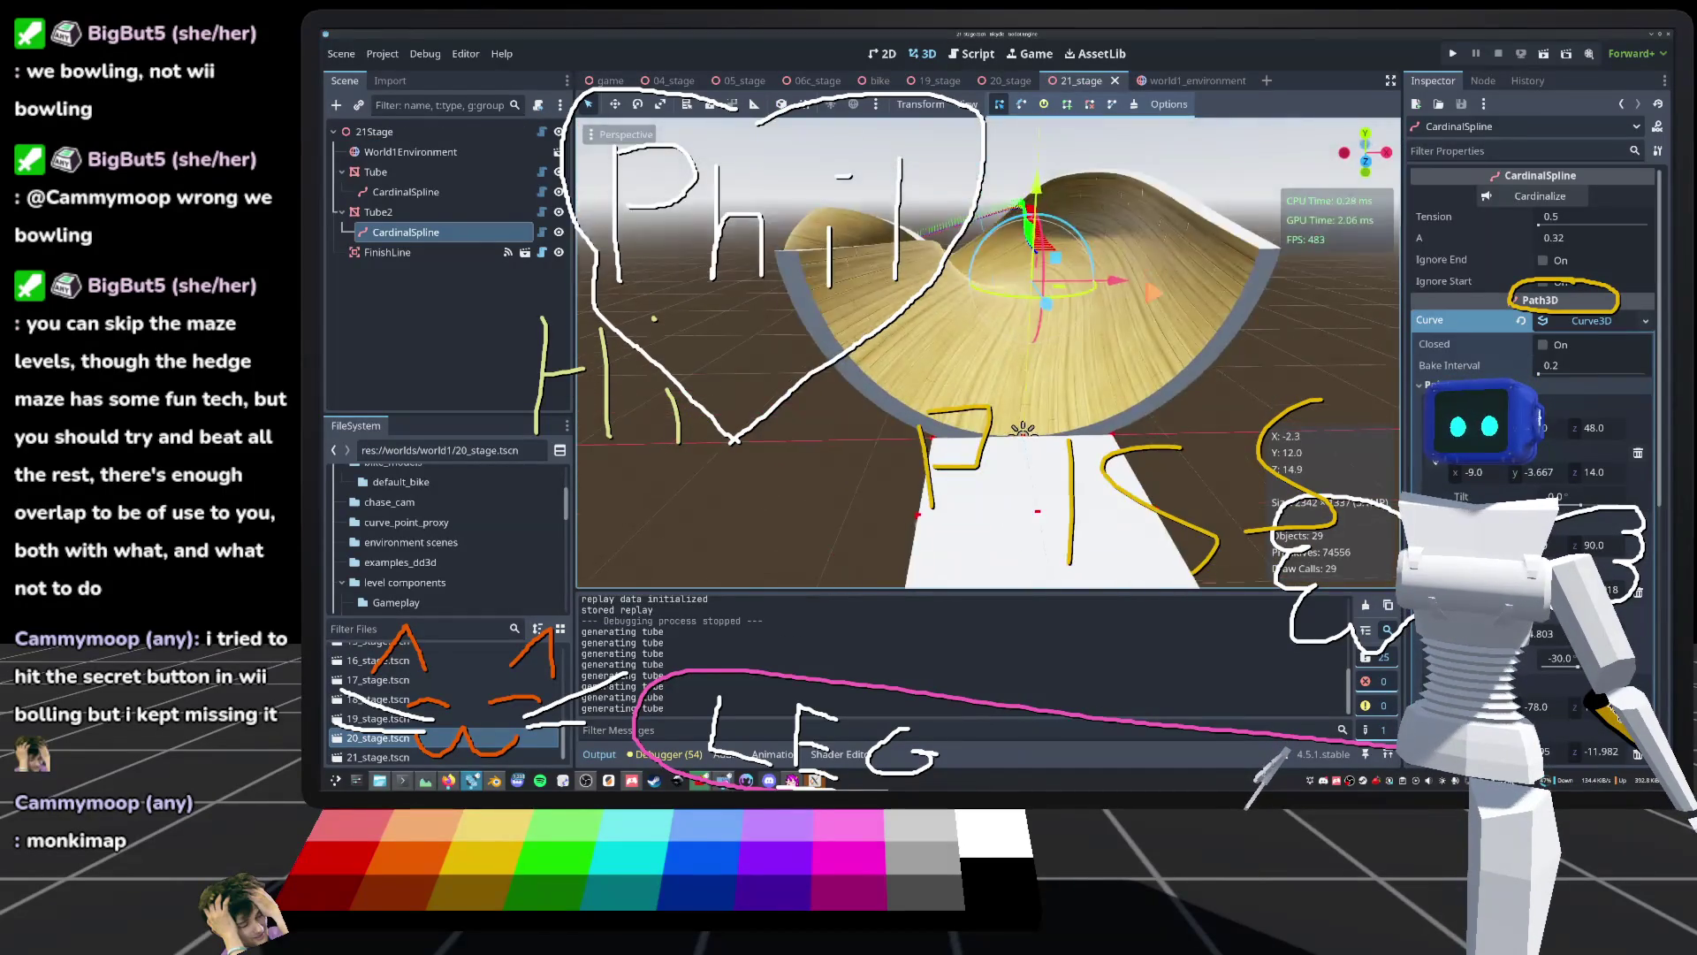
Step: Focus on the spline and orbit around Tube and Tube2 from several angles
key(f)
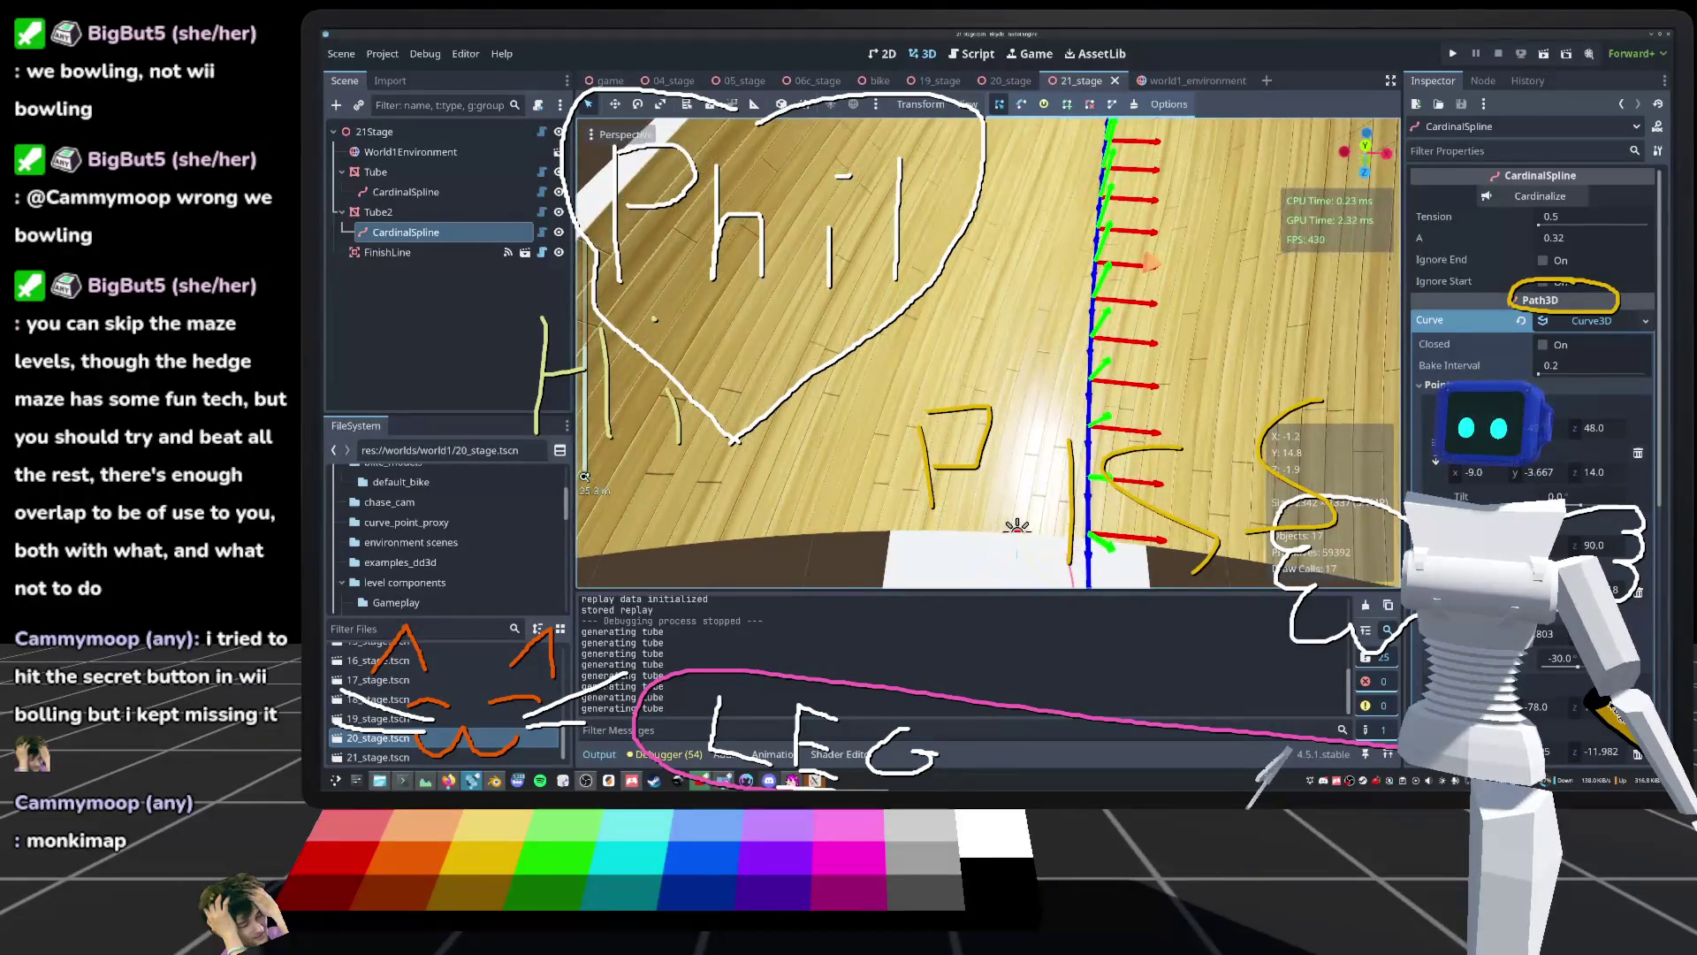
scroll(988, 352, down, 5)
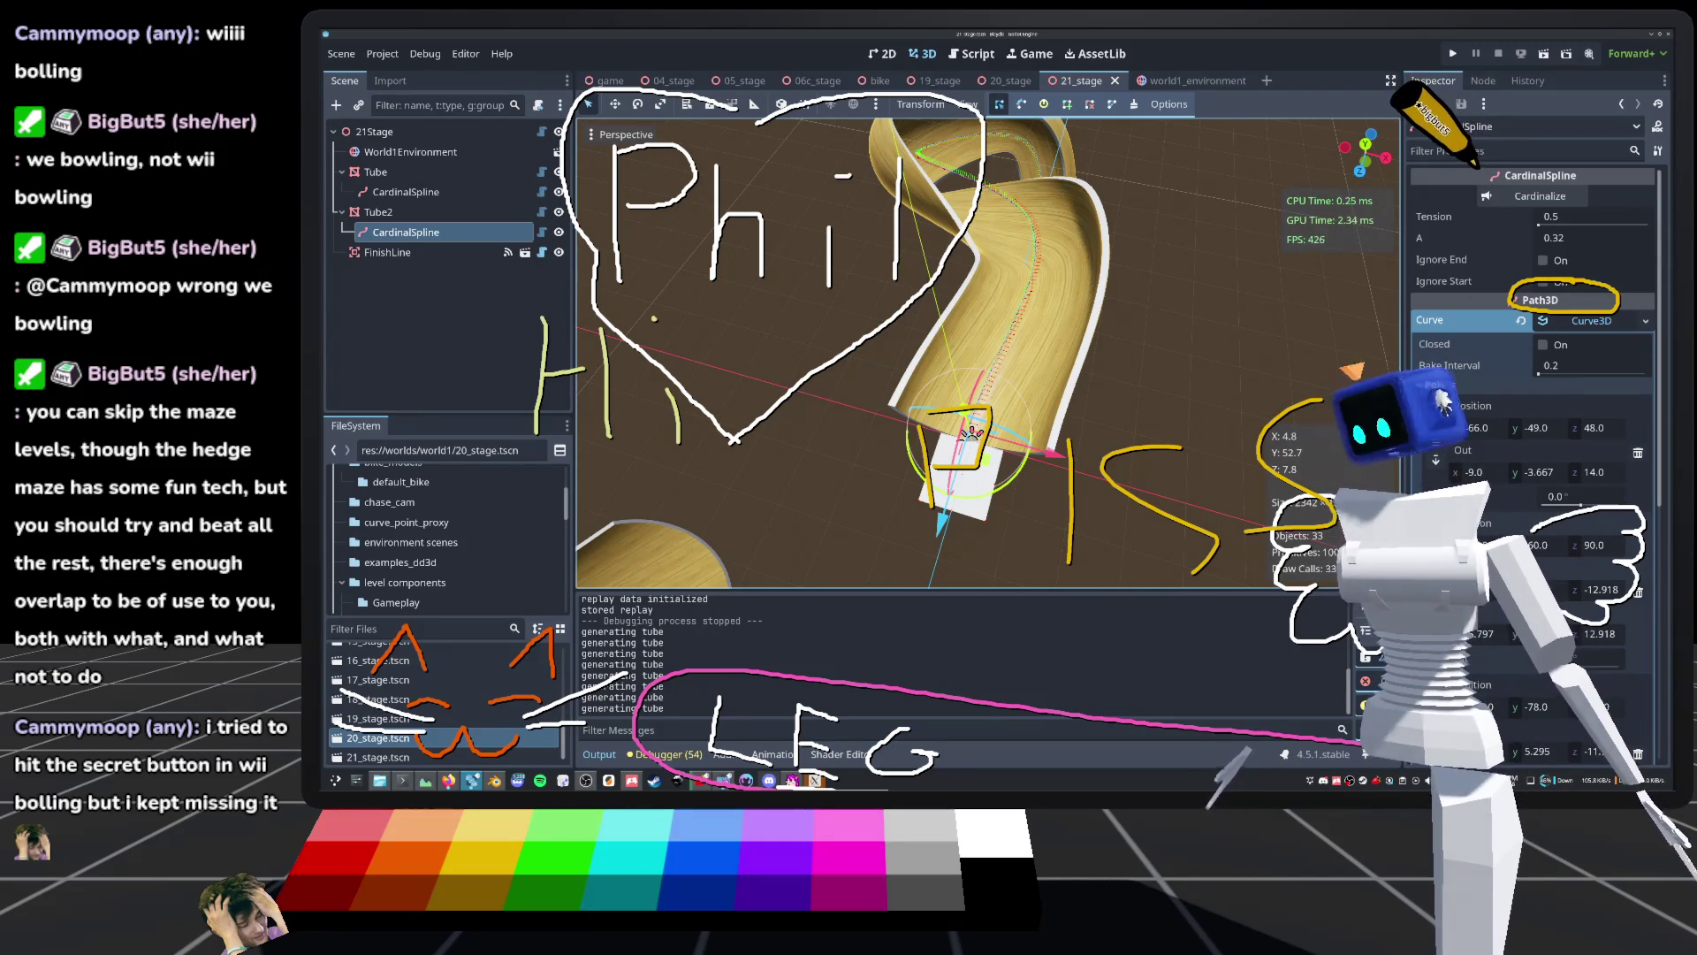
mouse_move(884, 477)
mouse_down()
mouse_move(584, 477)
mouse_move(778, 442)
mouse_up()
mouse_move(908, 292)
mouse_down()
mouse_move(957, 329)
mouse_move(1014, 292)
mouse_move(950, 353)
mouse_move(913, 363)
mouse_move(978, 342)
mouse_up()
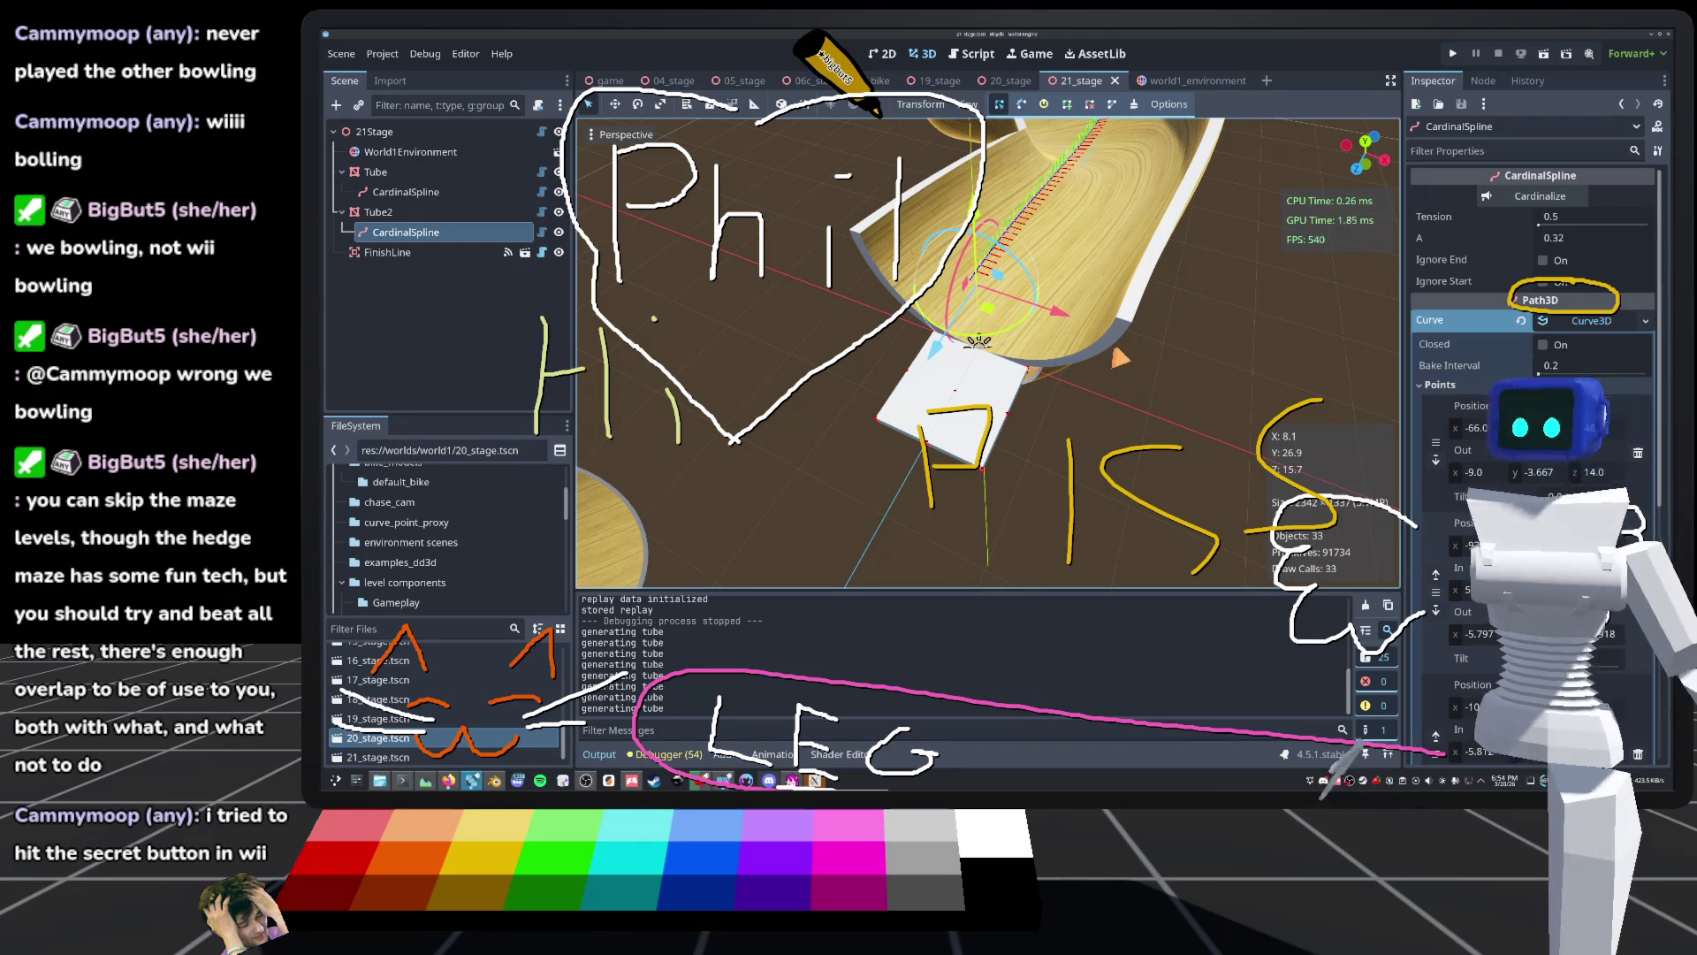
mouse_move(978, 342)
mouse_down()
mouse_move(948, 346)
mouse_move(1384, 241)
mouse_move(1043, 347)
mouse_up()
scroll(1386, 239, down, 5)
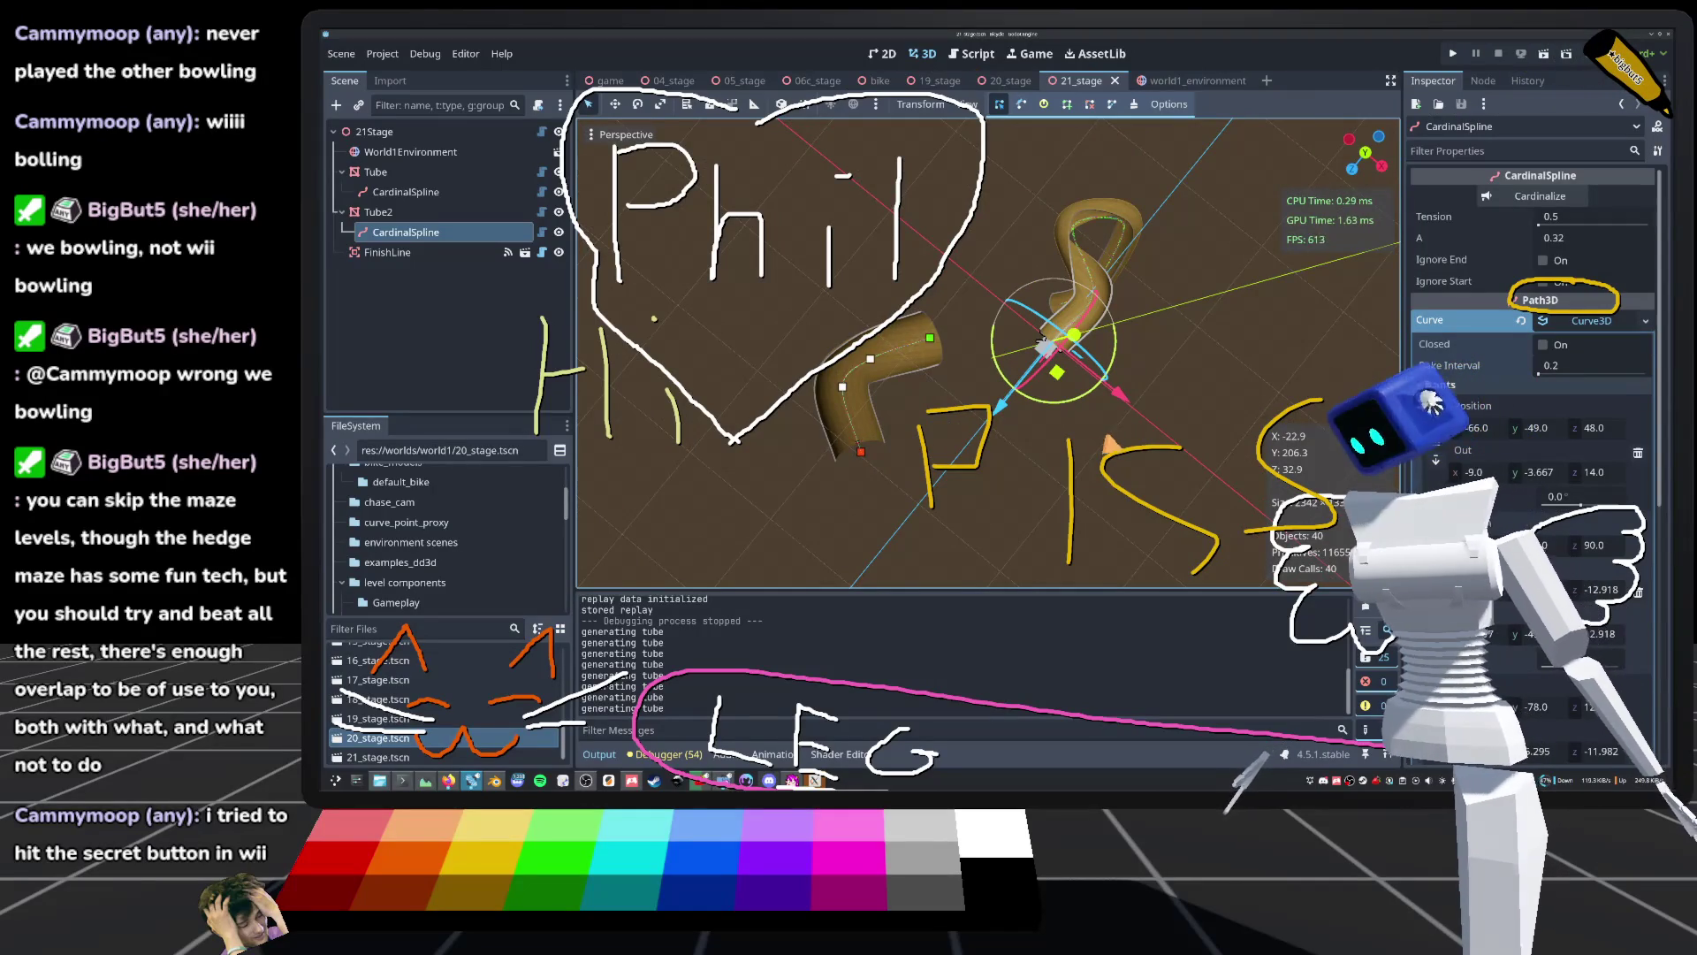
Step: Deselect the spline and save the 21_stage scene with Ctrl+S
click(1016, 495)
scroll(1096, 466, up, 3)
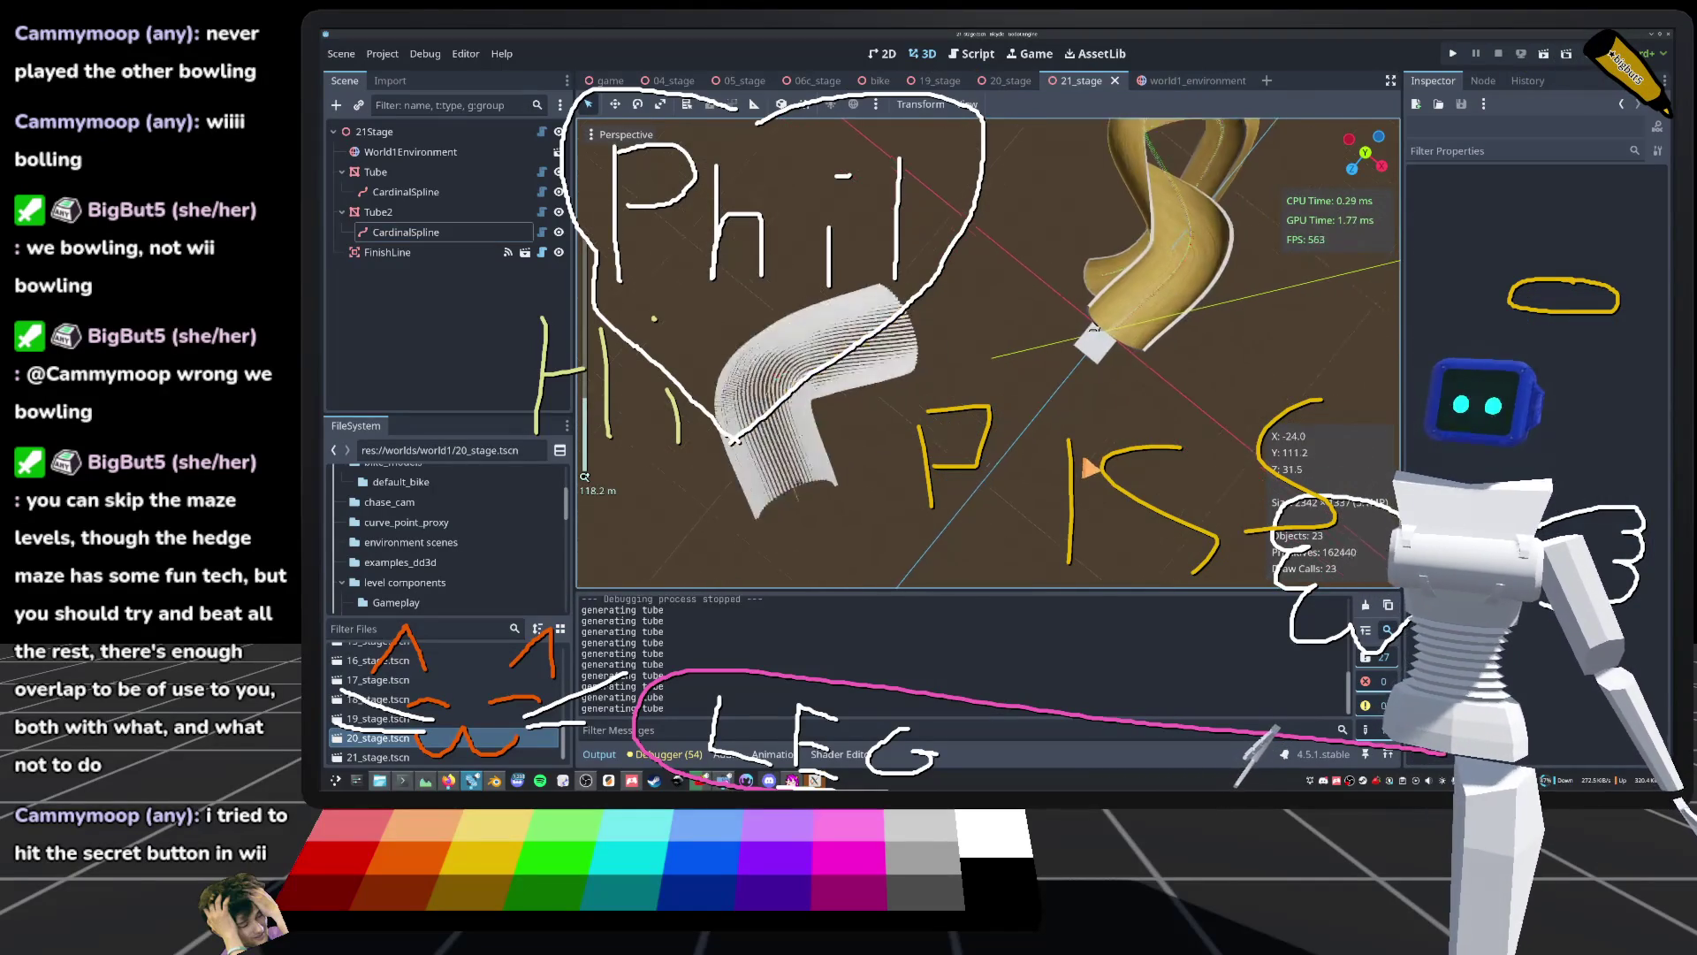
scroll(1116, 435, up, 3)
mouse_move(1116, 435)
mouse_down()
mouse_move(1043, 398)
mouse_move(940, 462)
mouse_up()
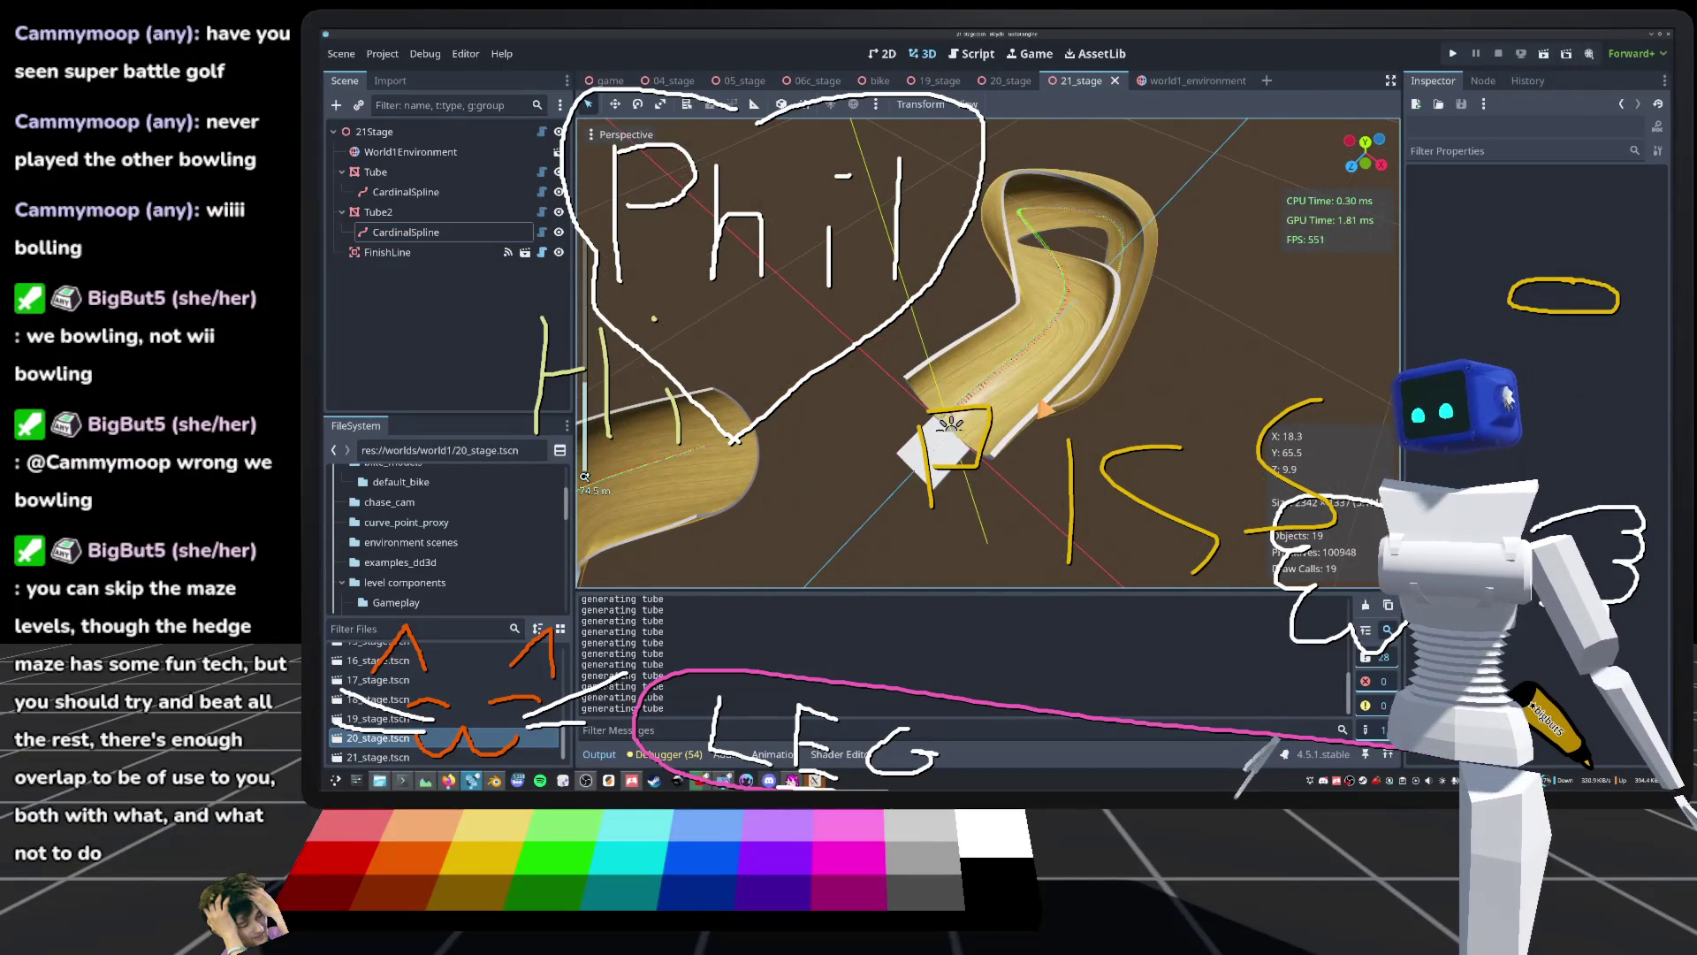
key(ctrl+s)
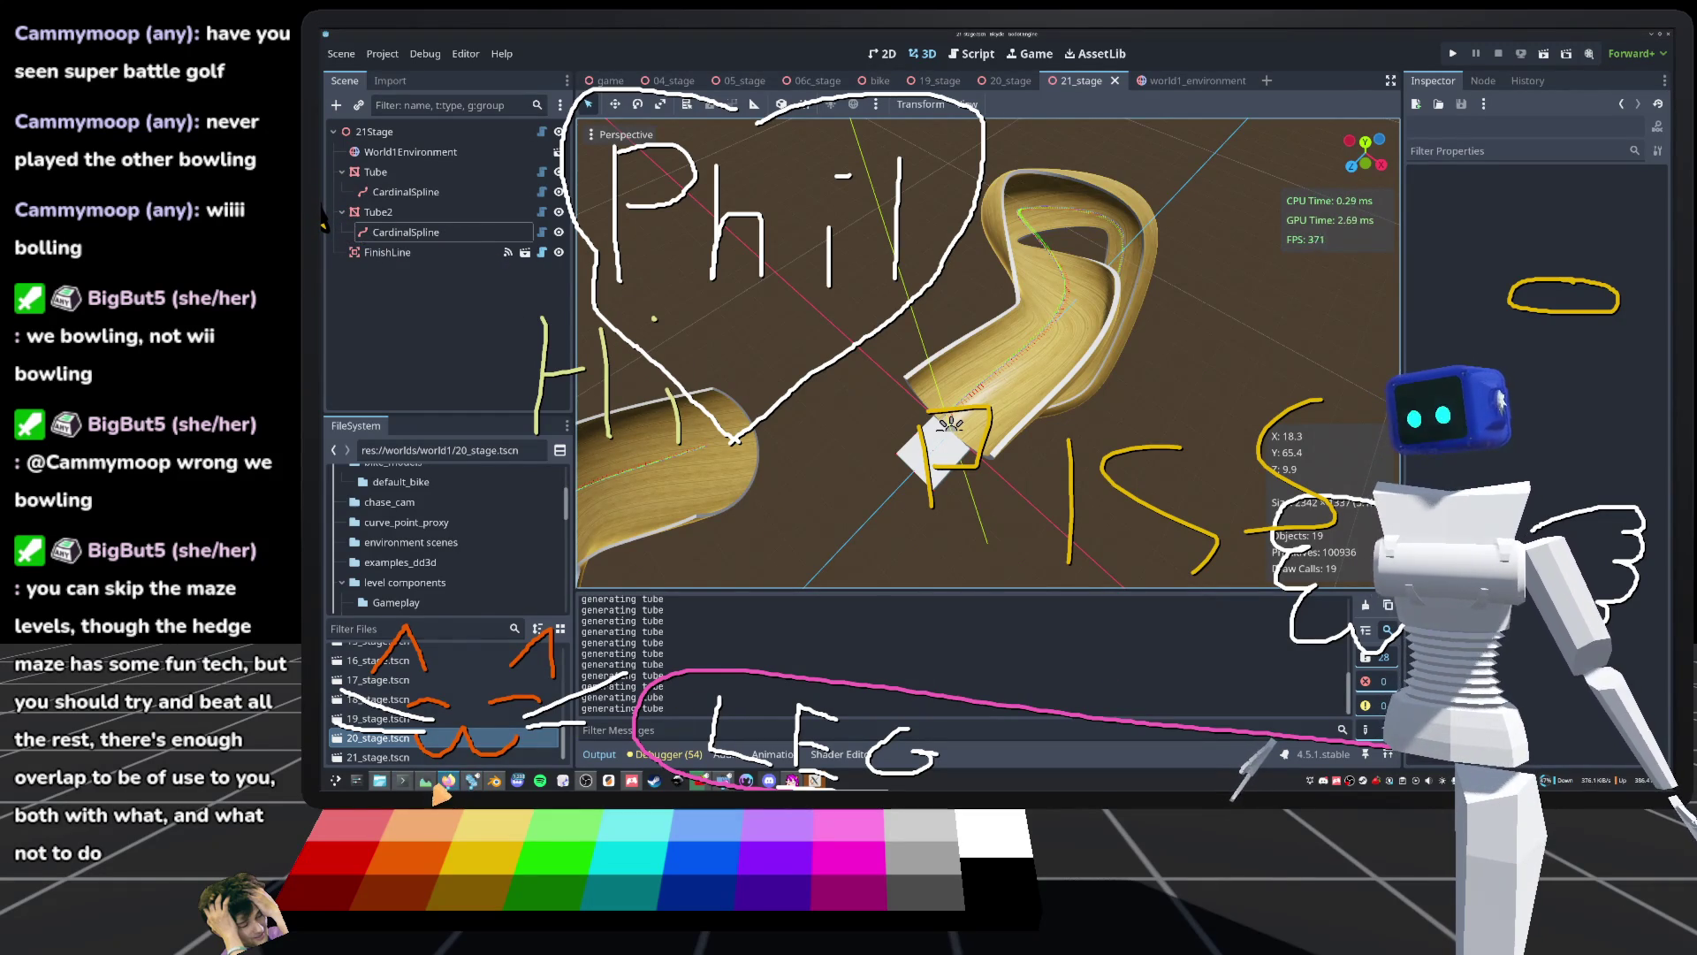
Step: Search 'super battle golf' in a new Firefox tab and open its Steam store page
click(448, 779)
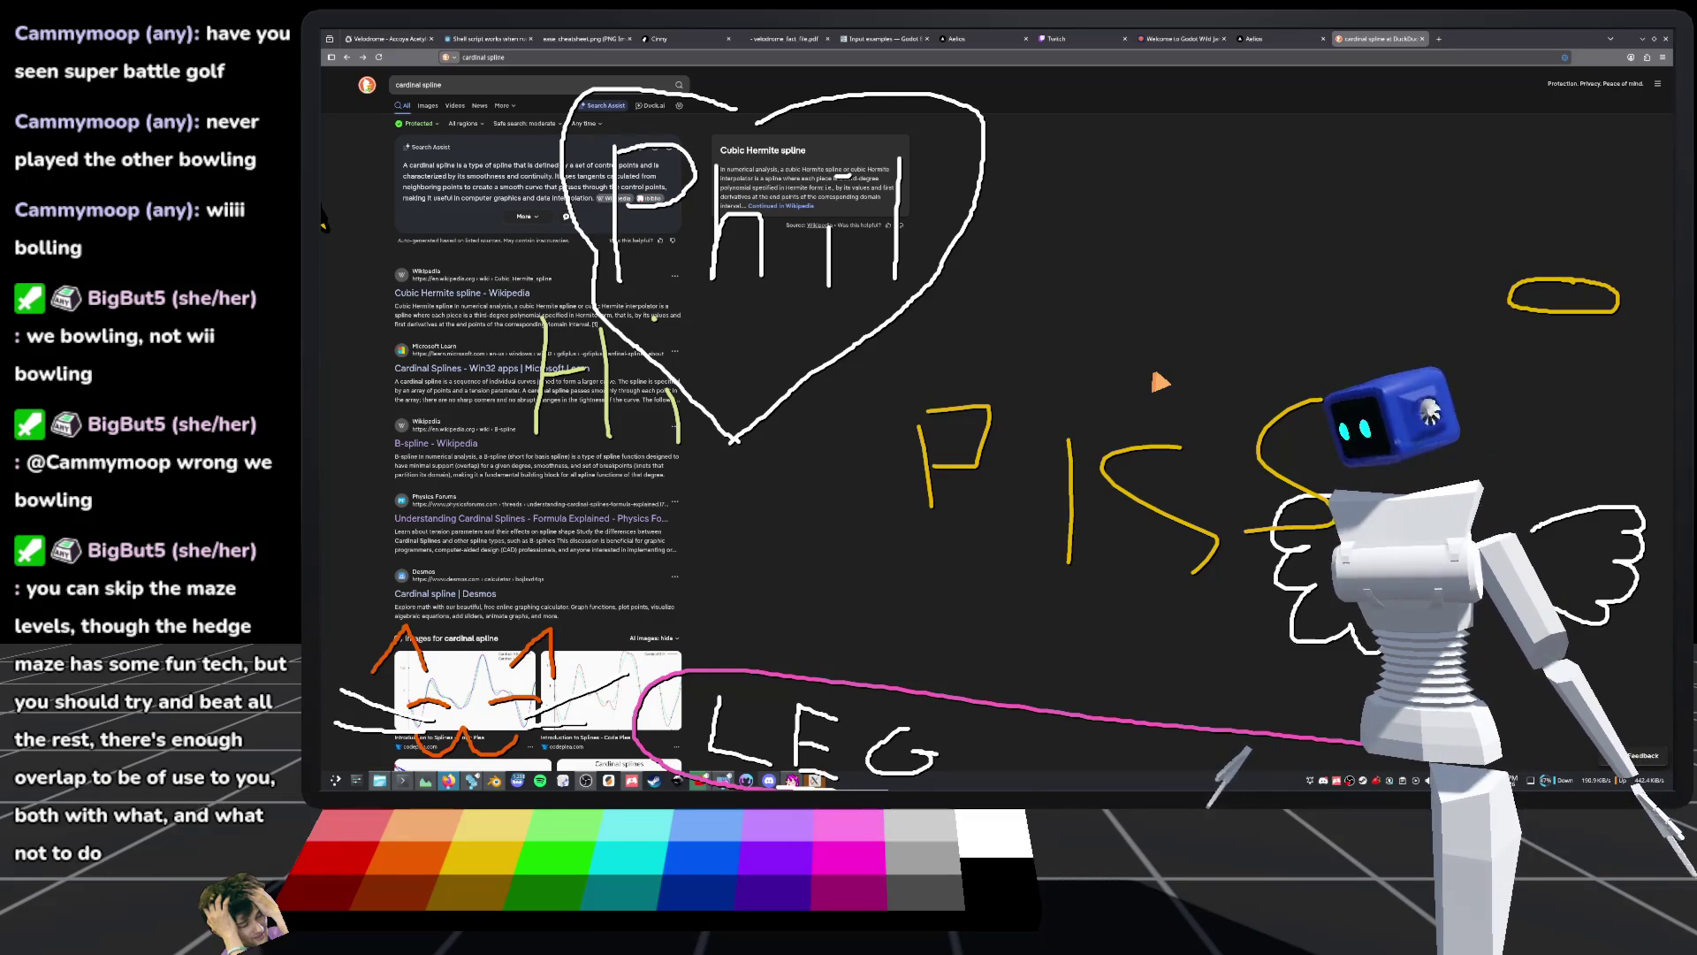
click(1439, 40)
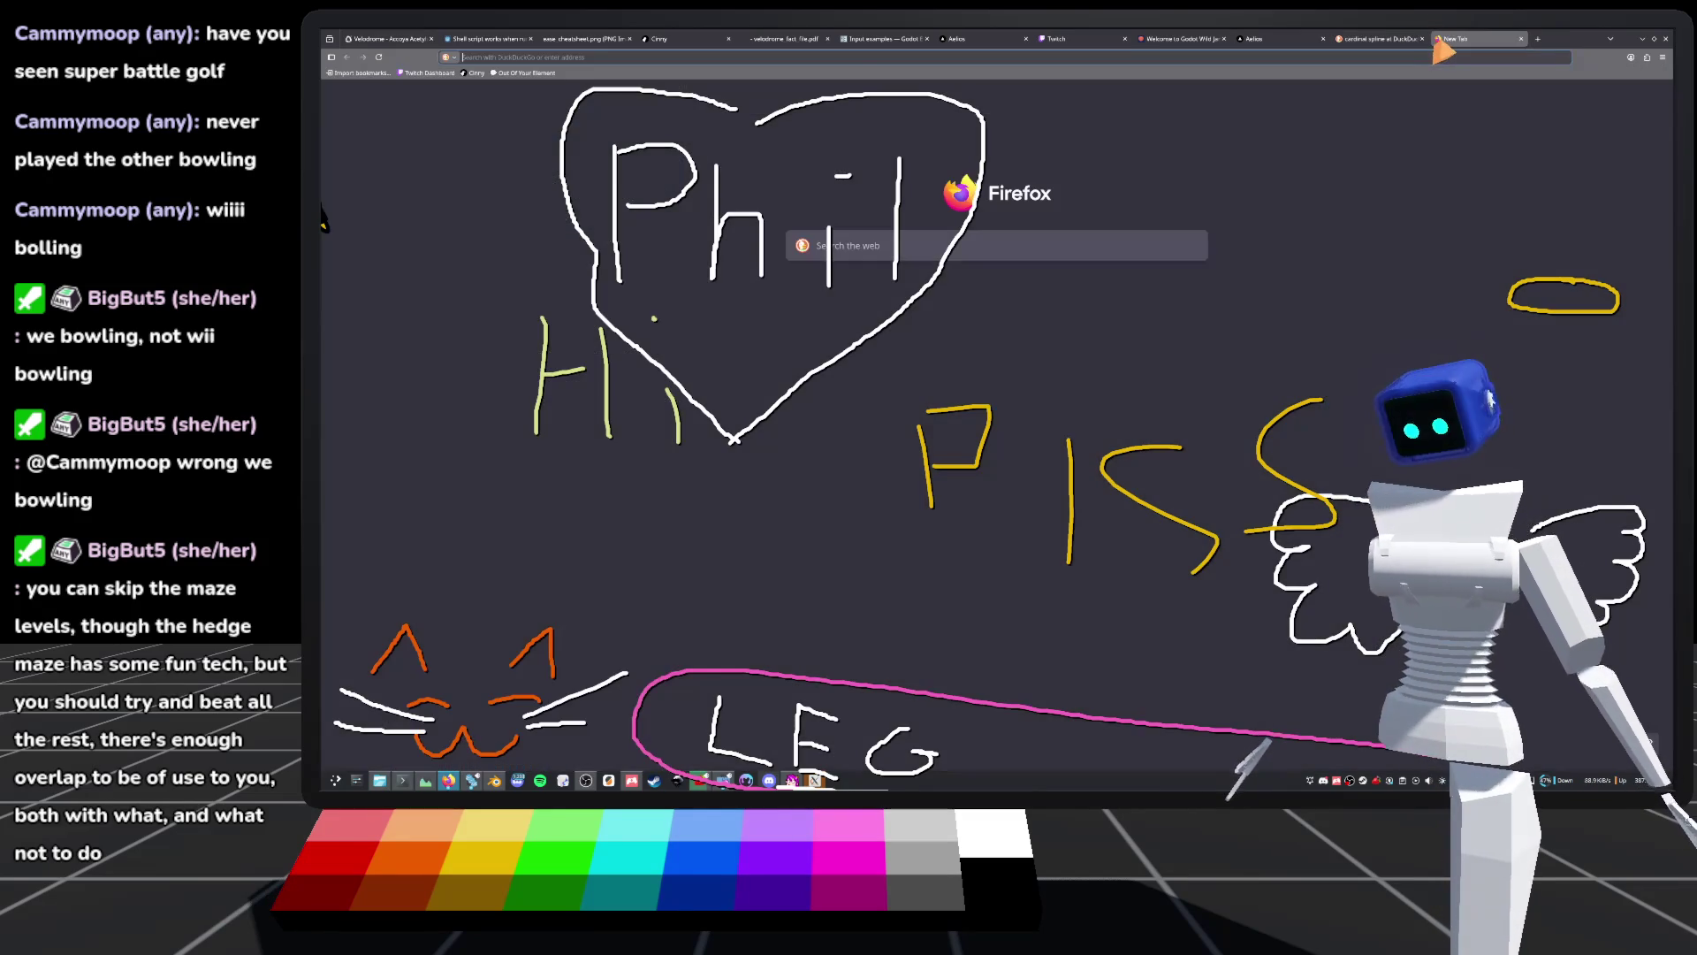
text(super)
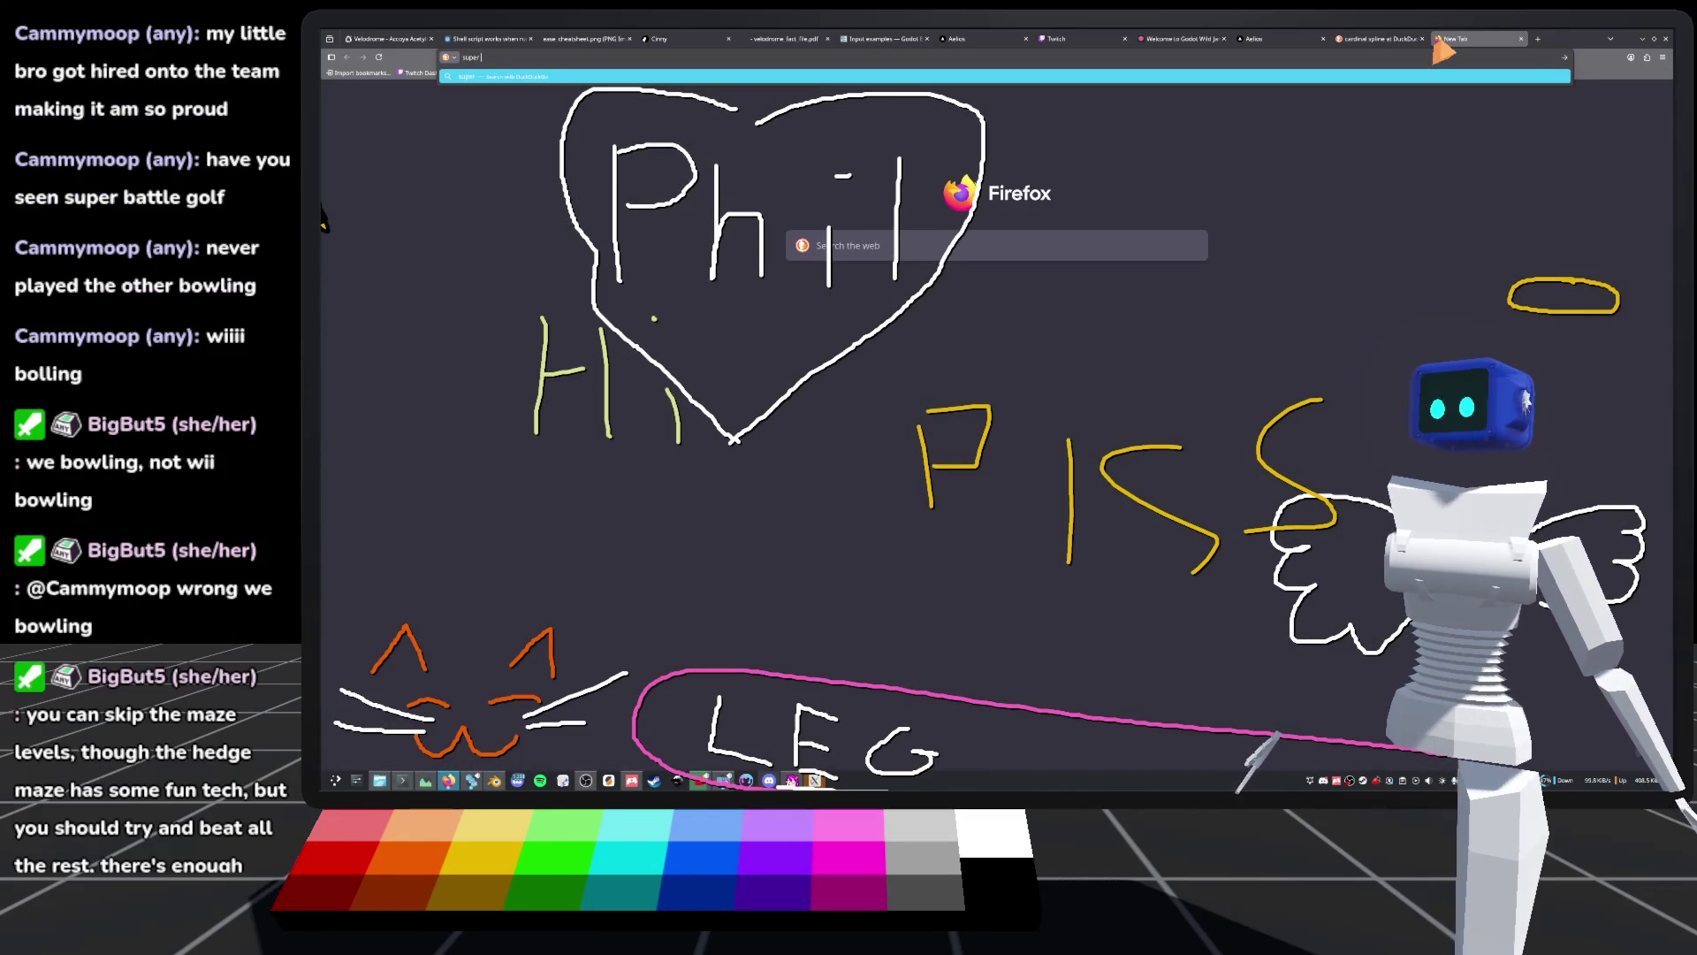
text( battle)
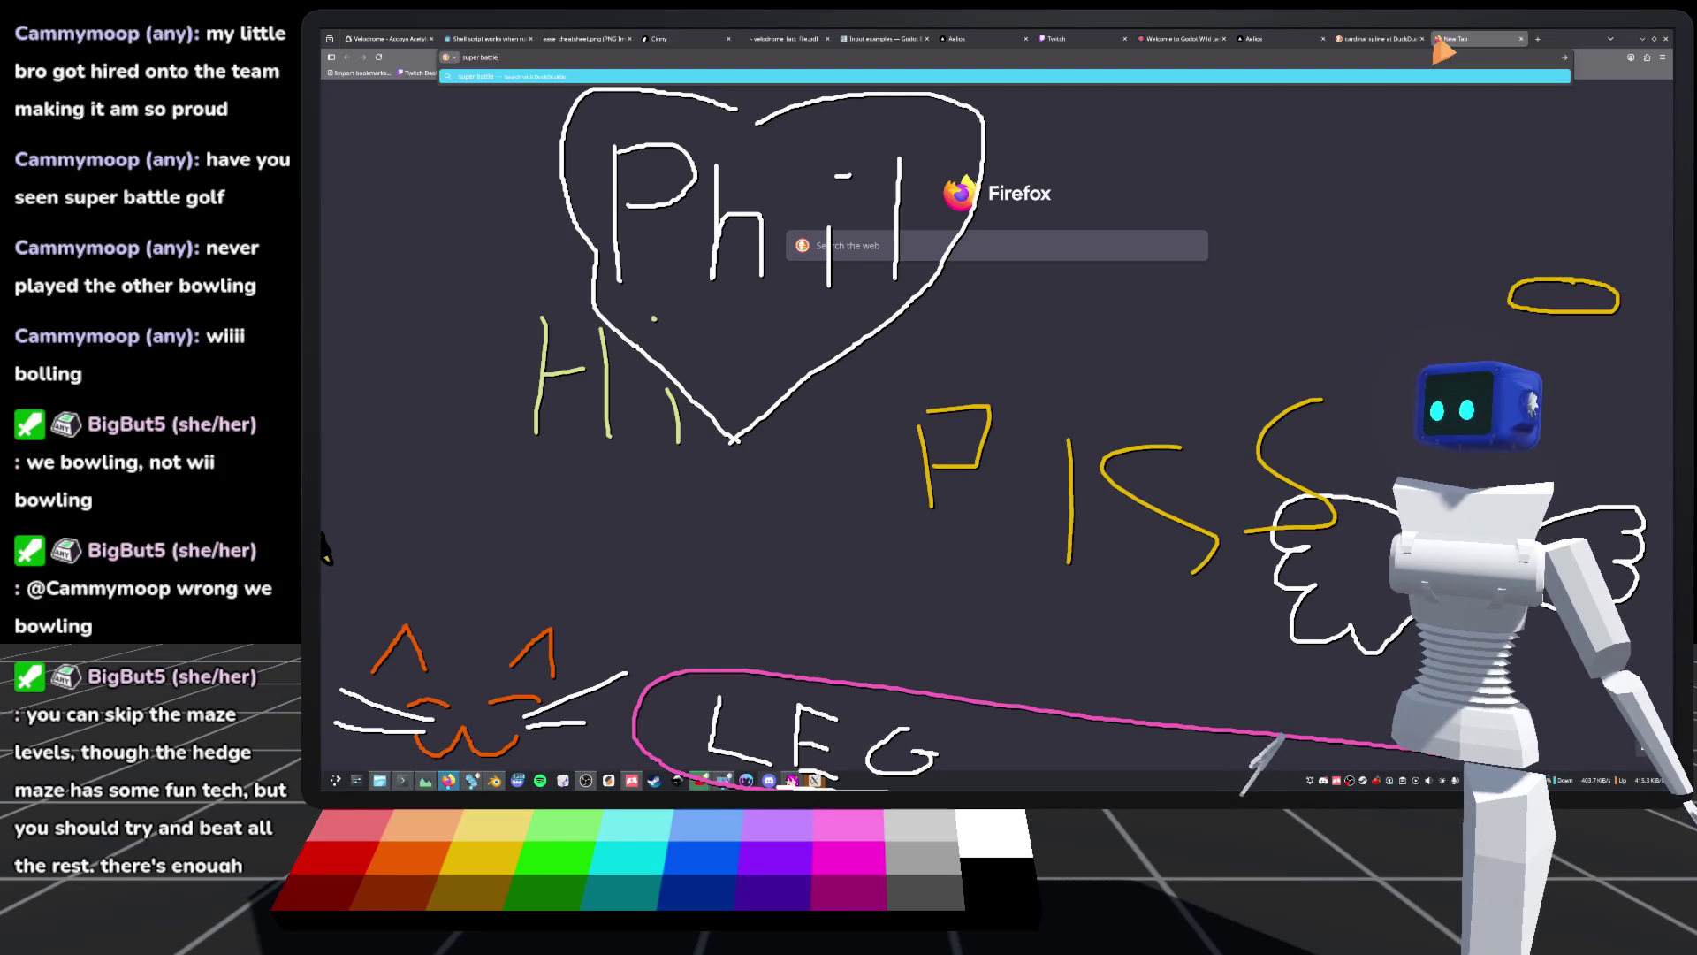
text(golf)
key(Return)
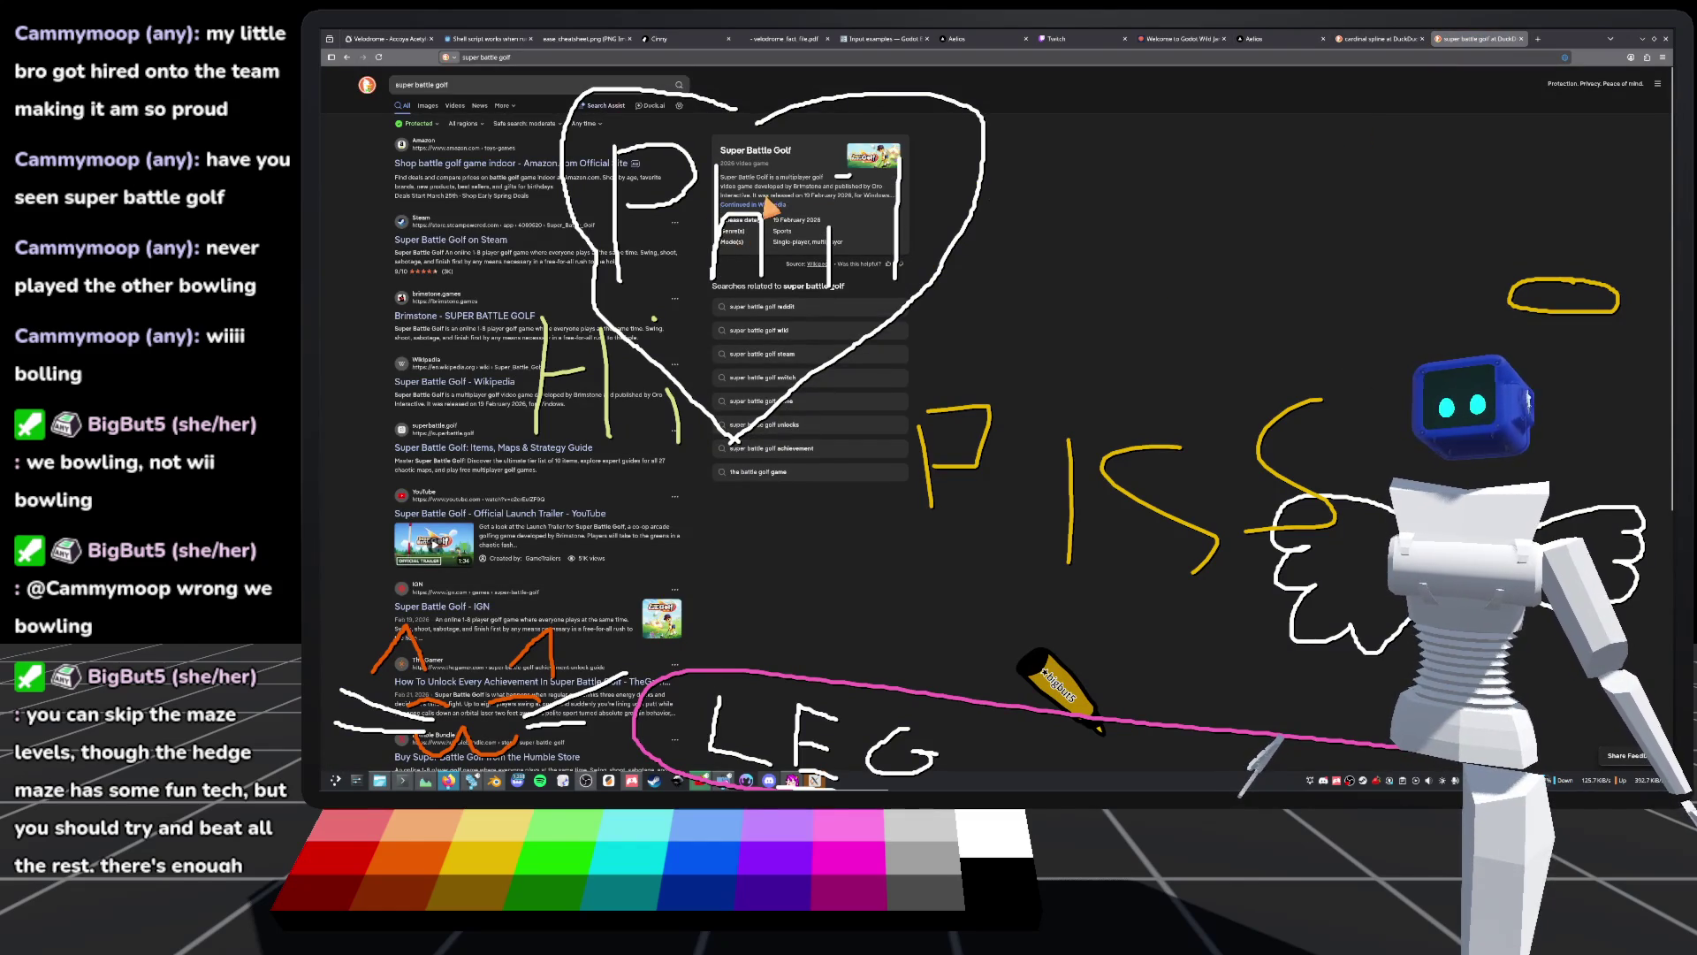
click(428, 239)
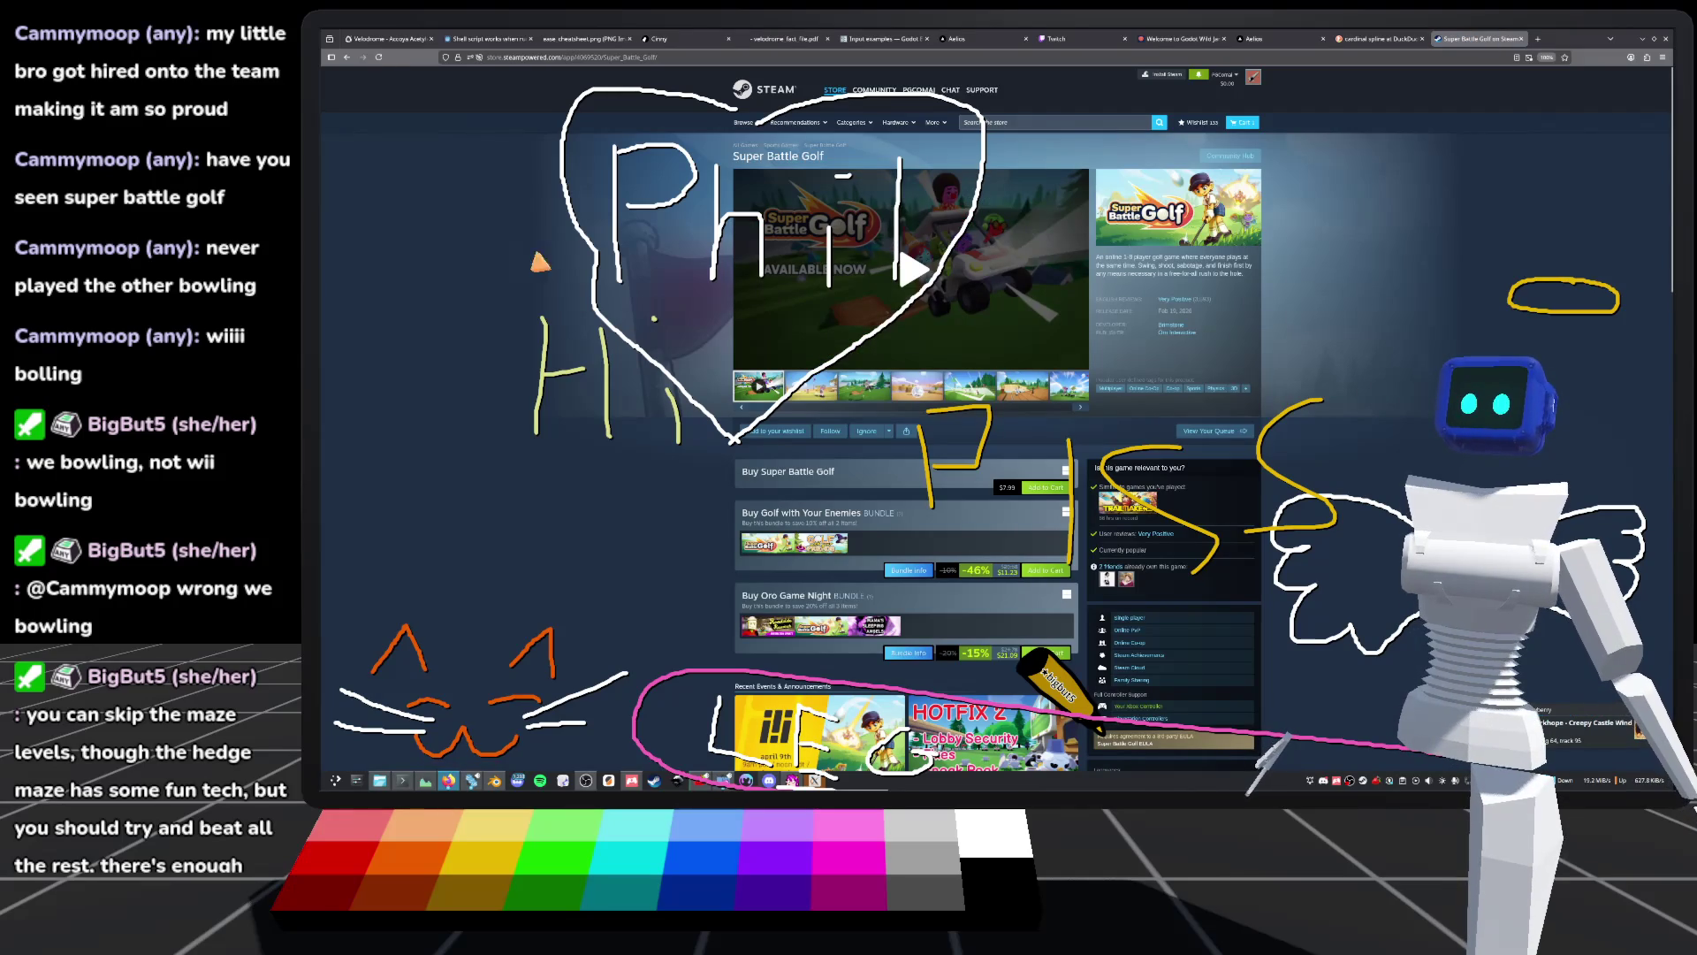
click(866, 389)
click(922, 389)
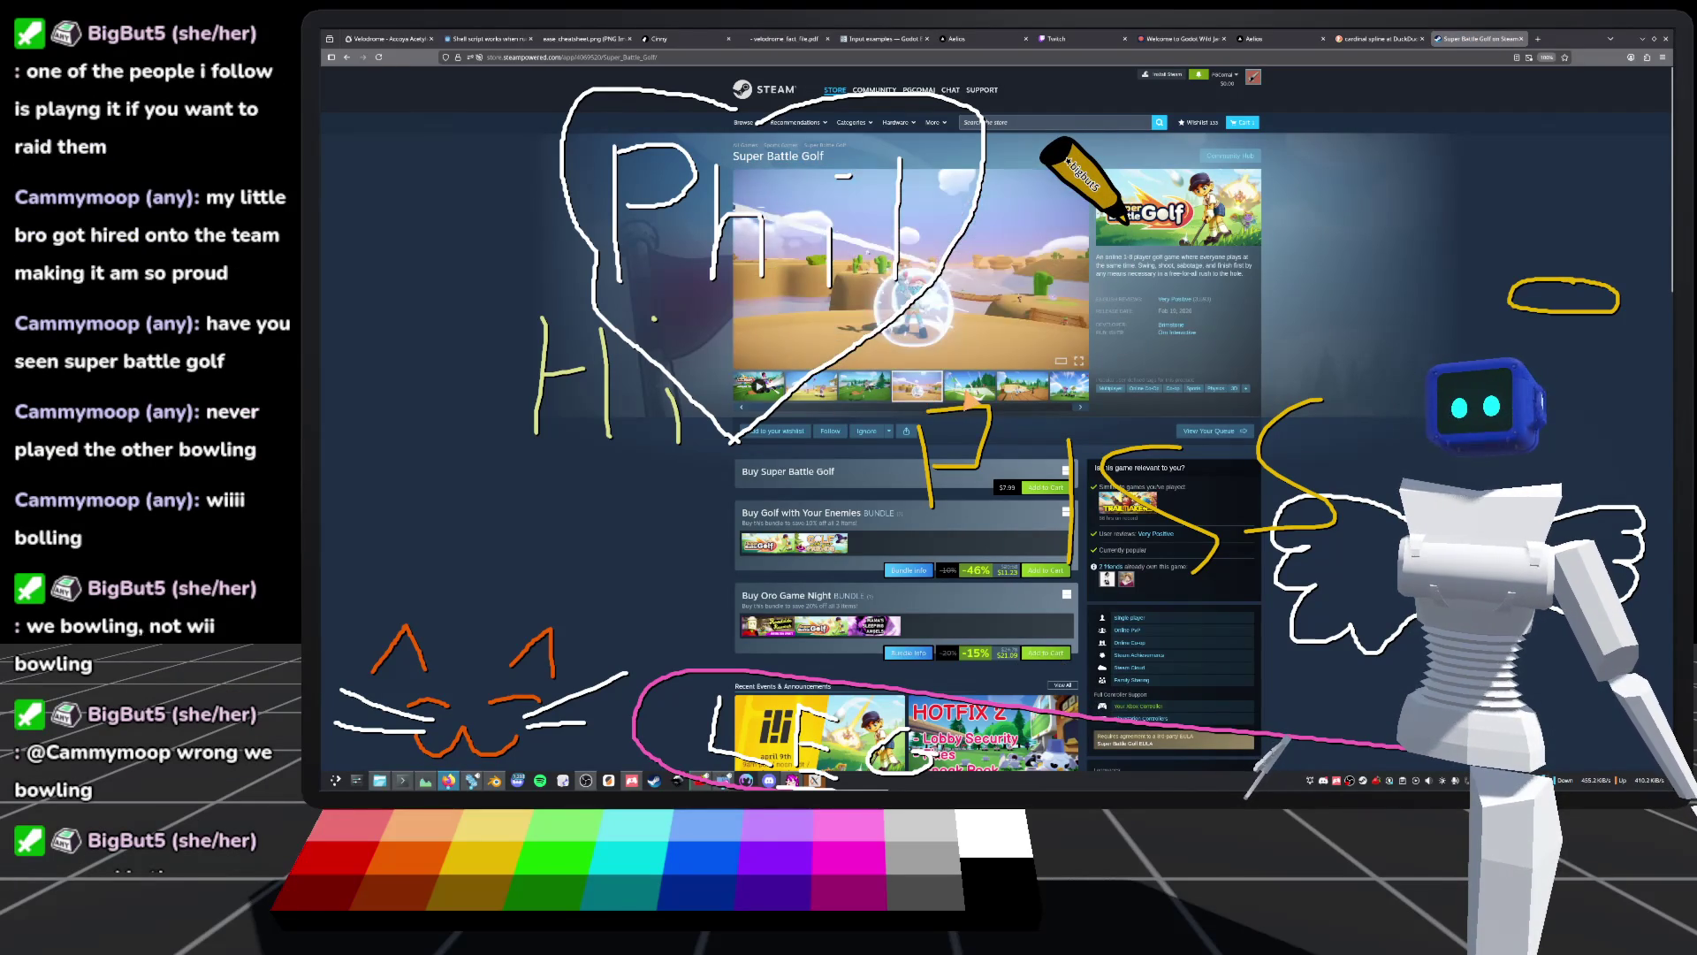
click(969, 389)
click(865, 389)
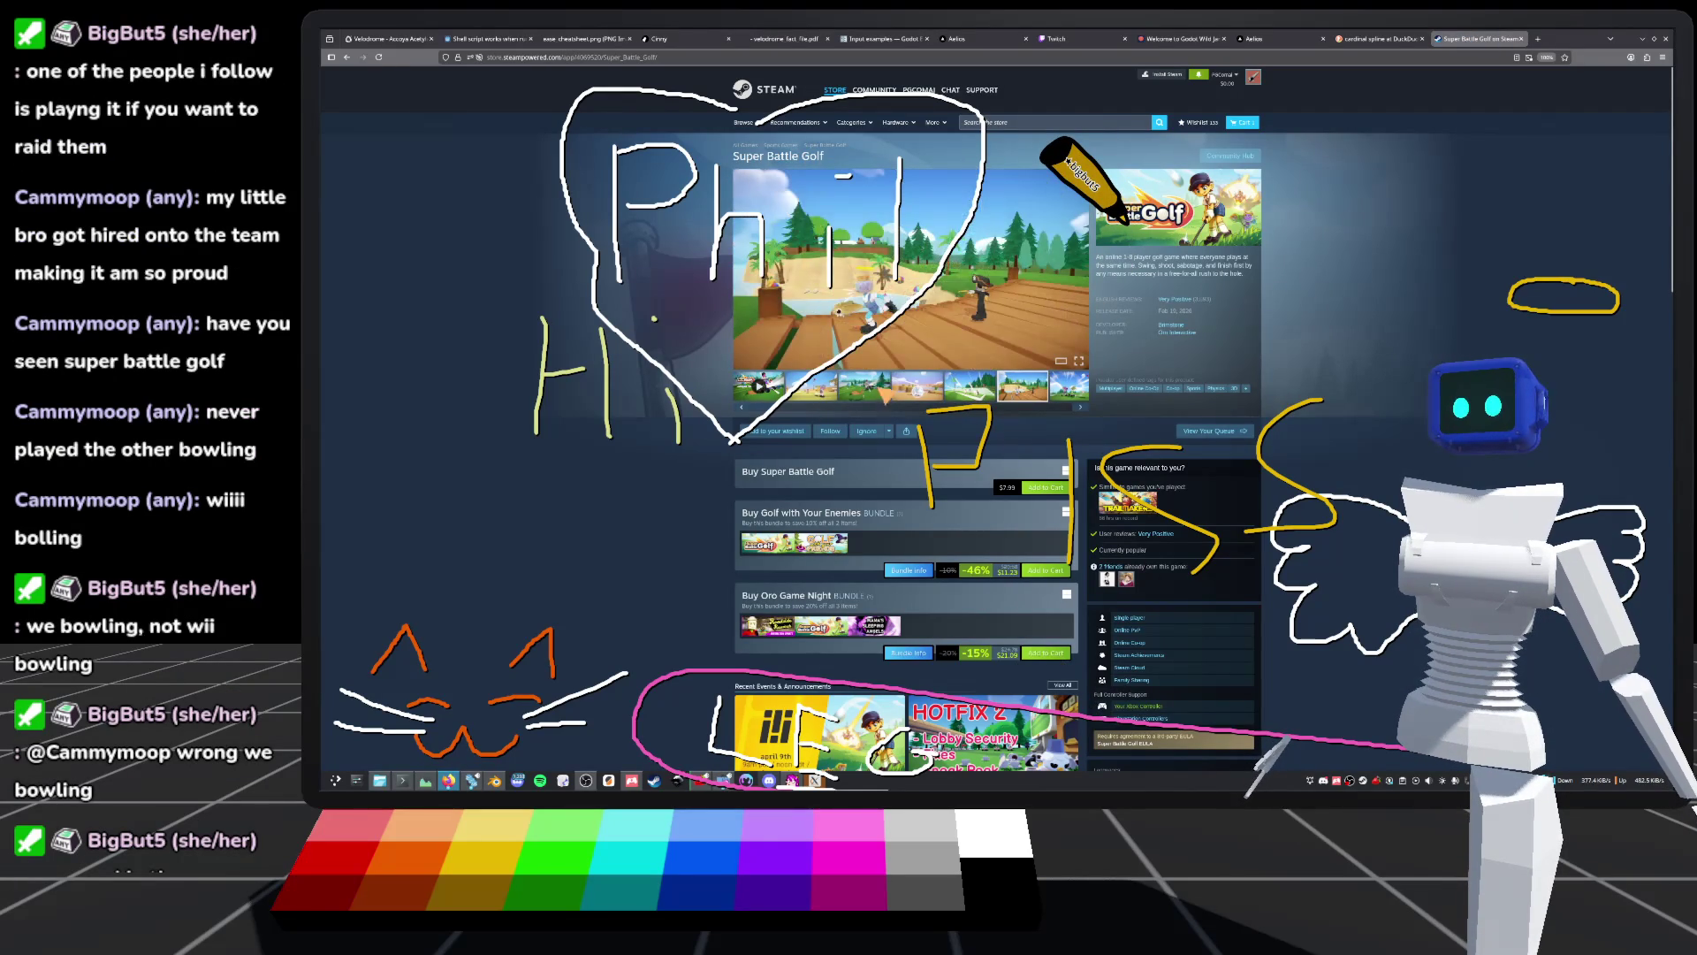
click(822, 389)
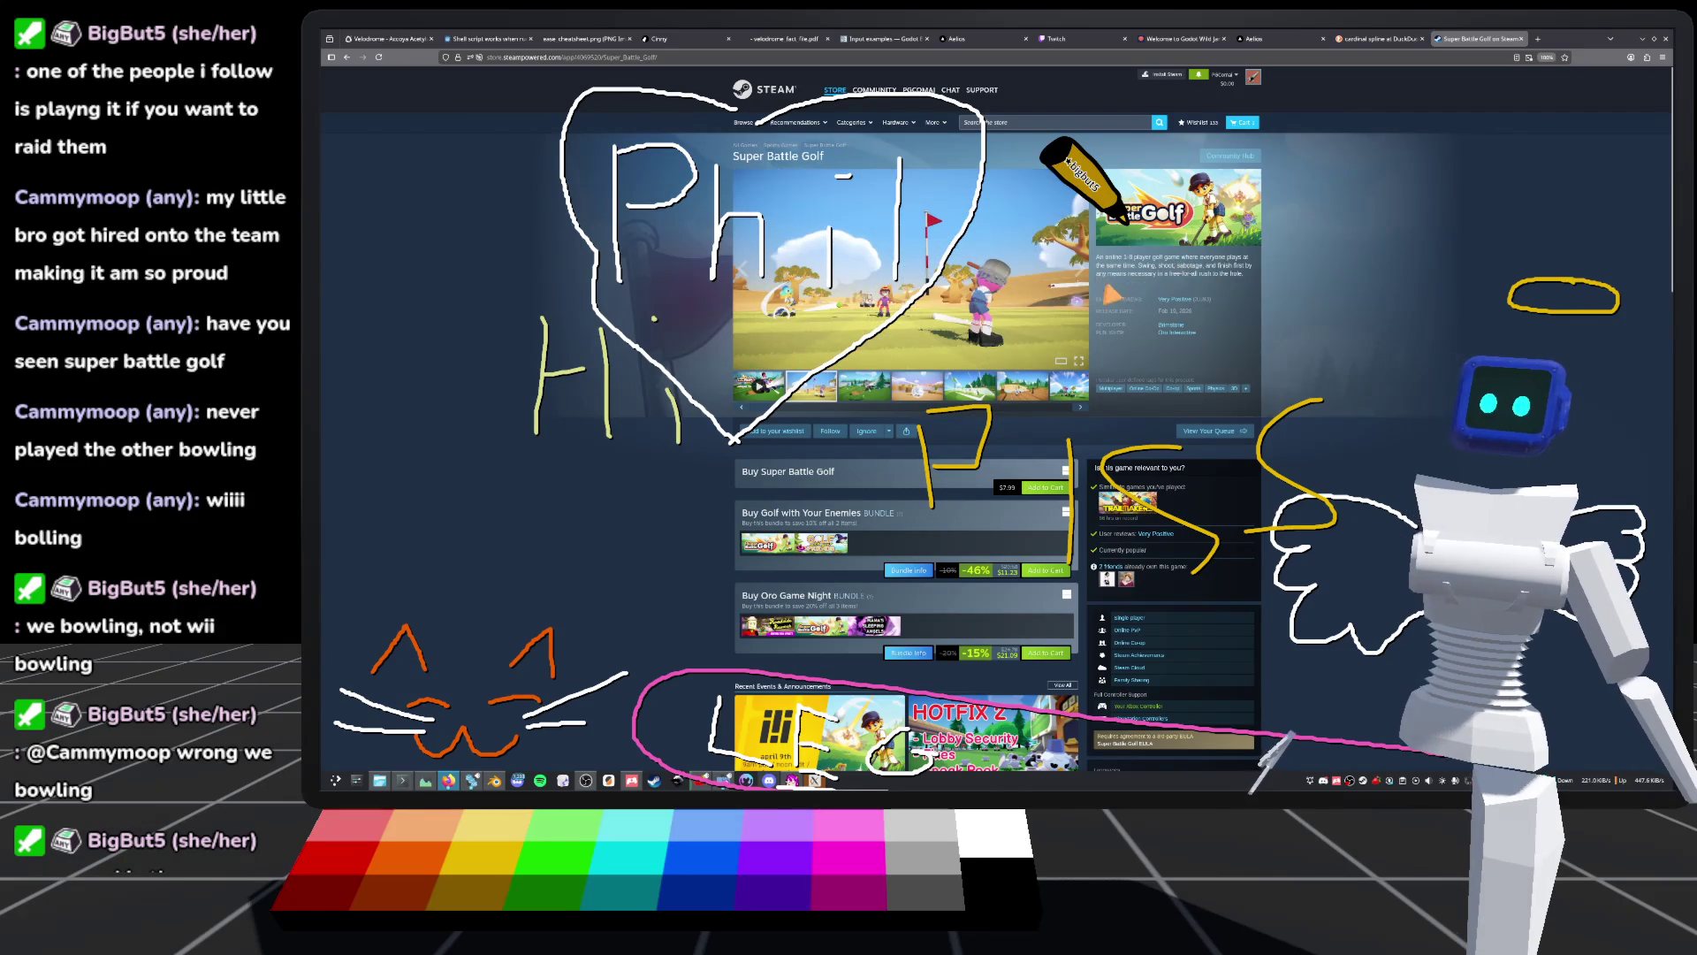
scroll(611, 357, down, 1)
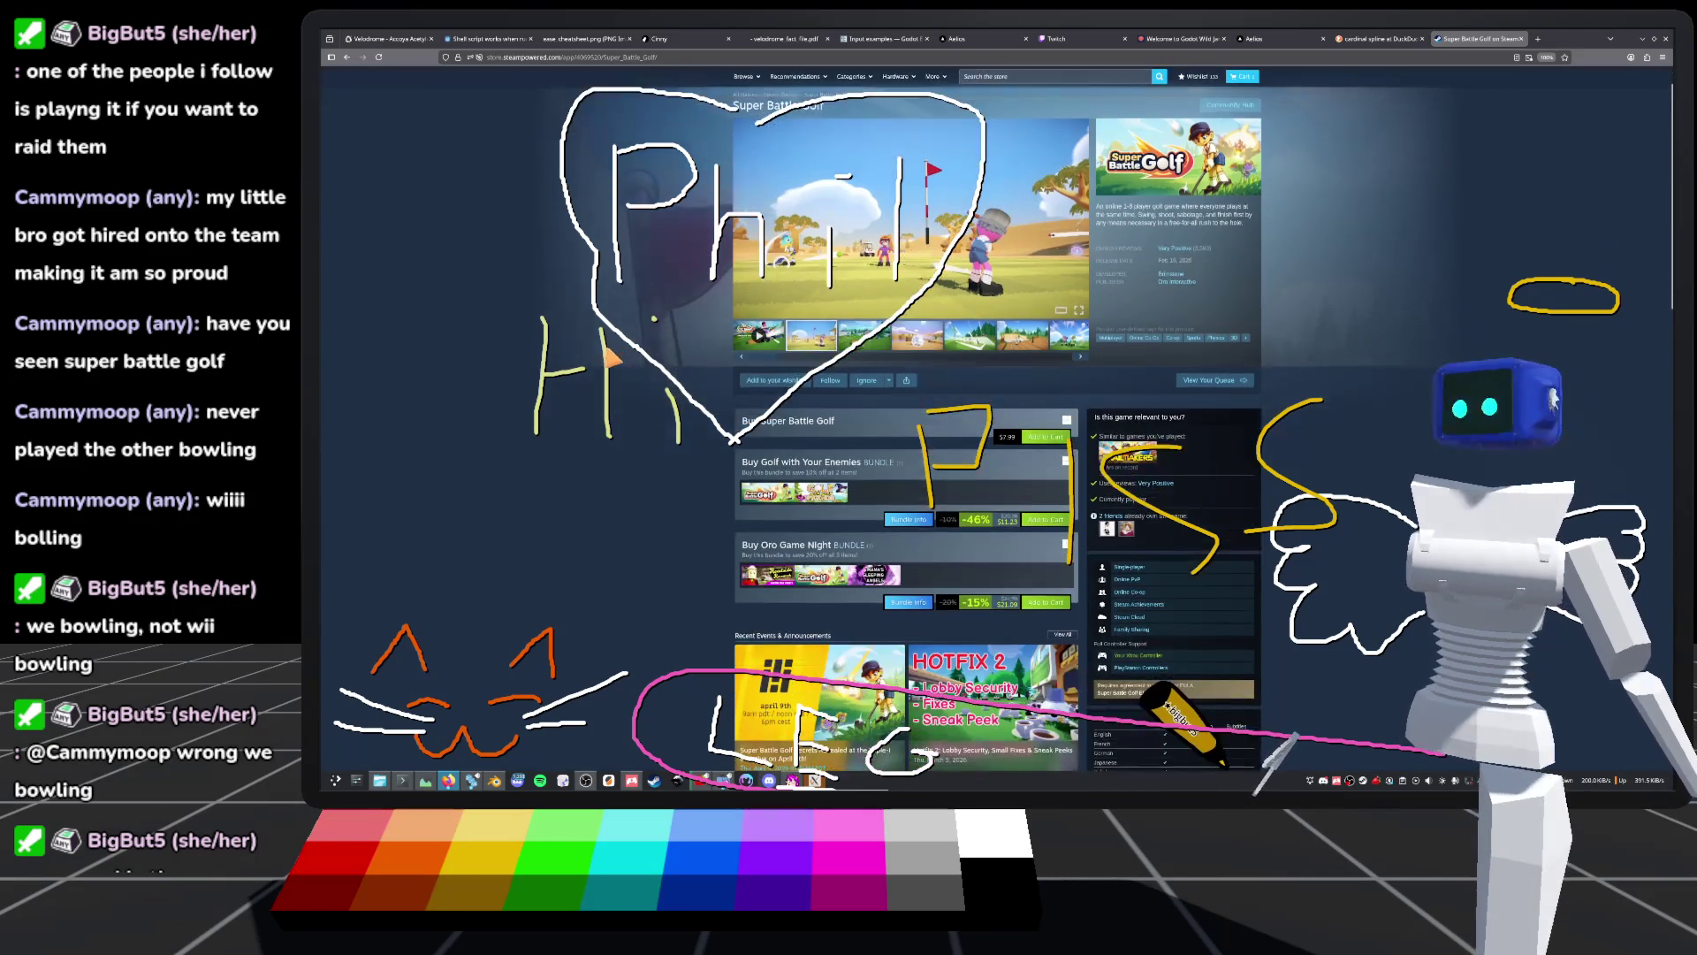
scroll(616, 367, down, 1)
scroll(628, 371, up, 2)
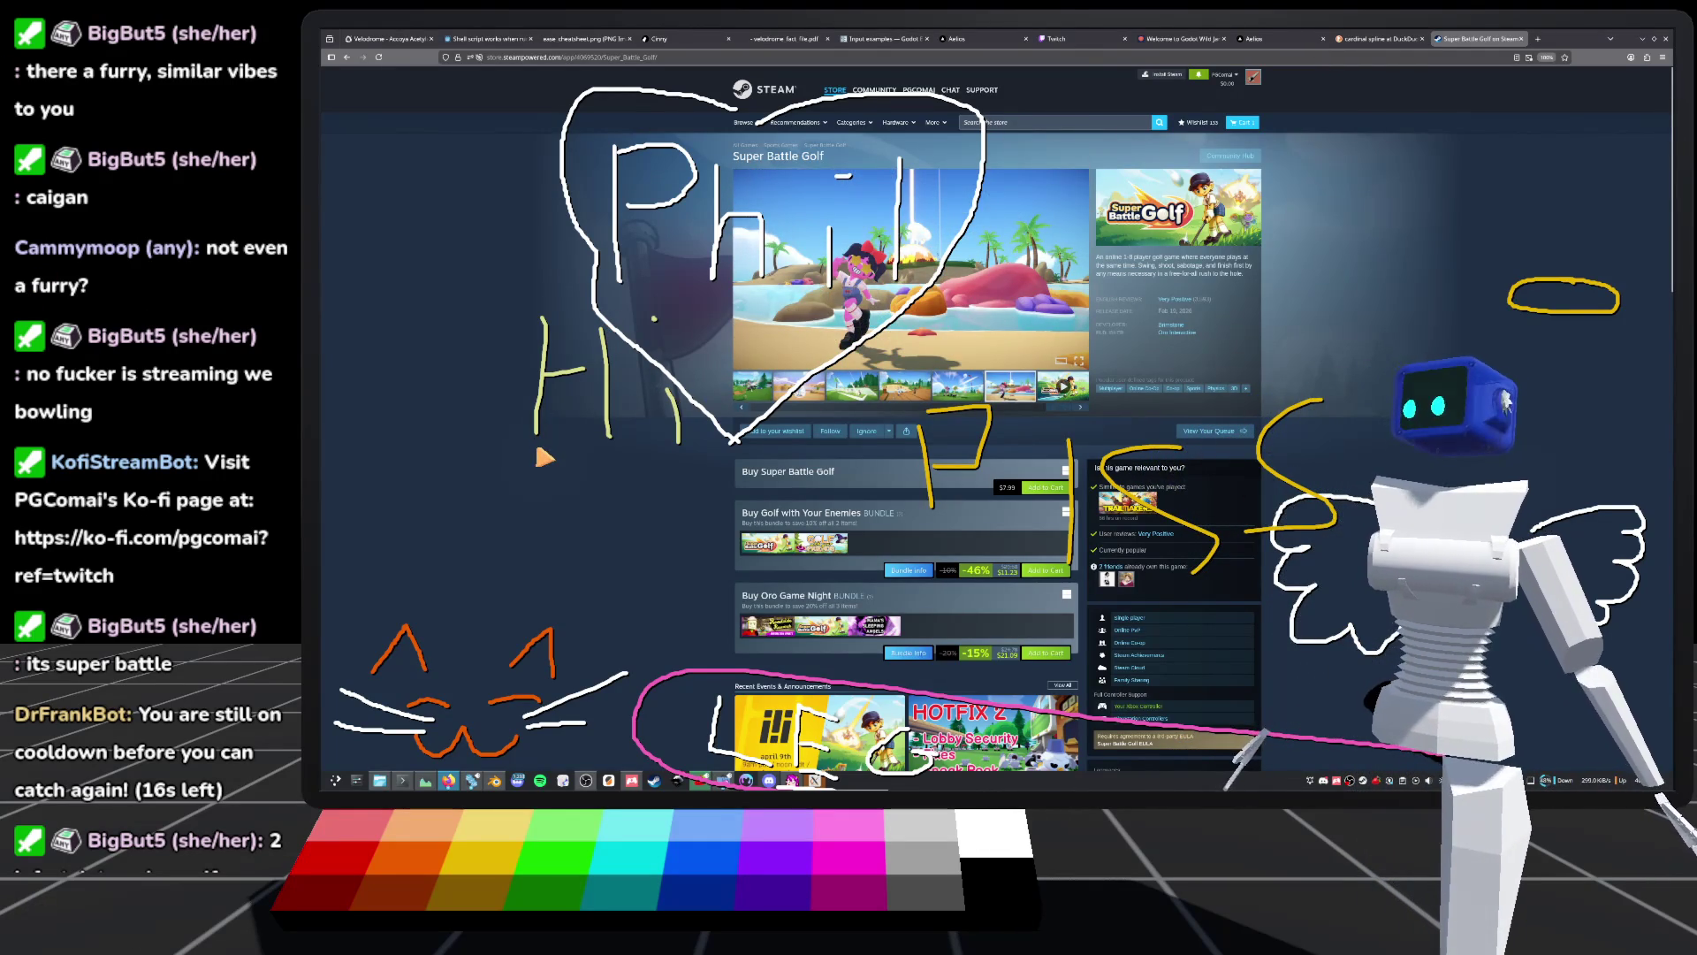
scroll(559, 579, down, 1)
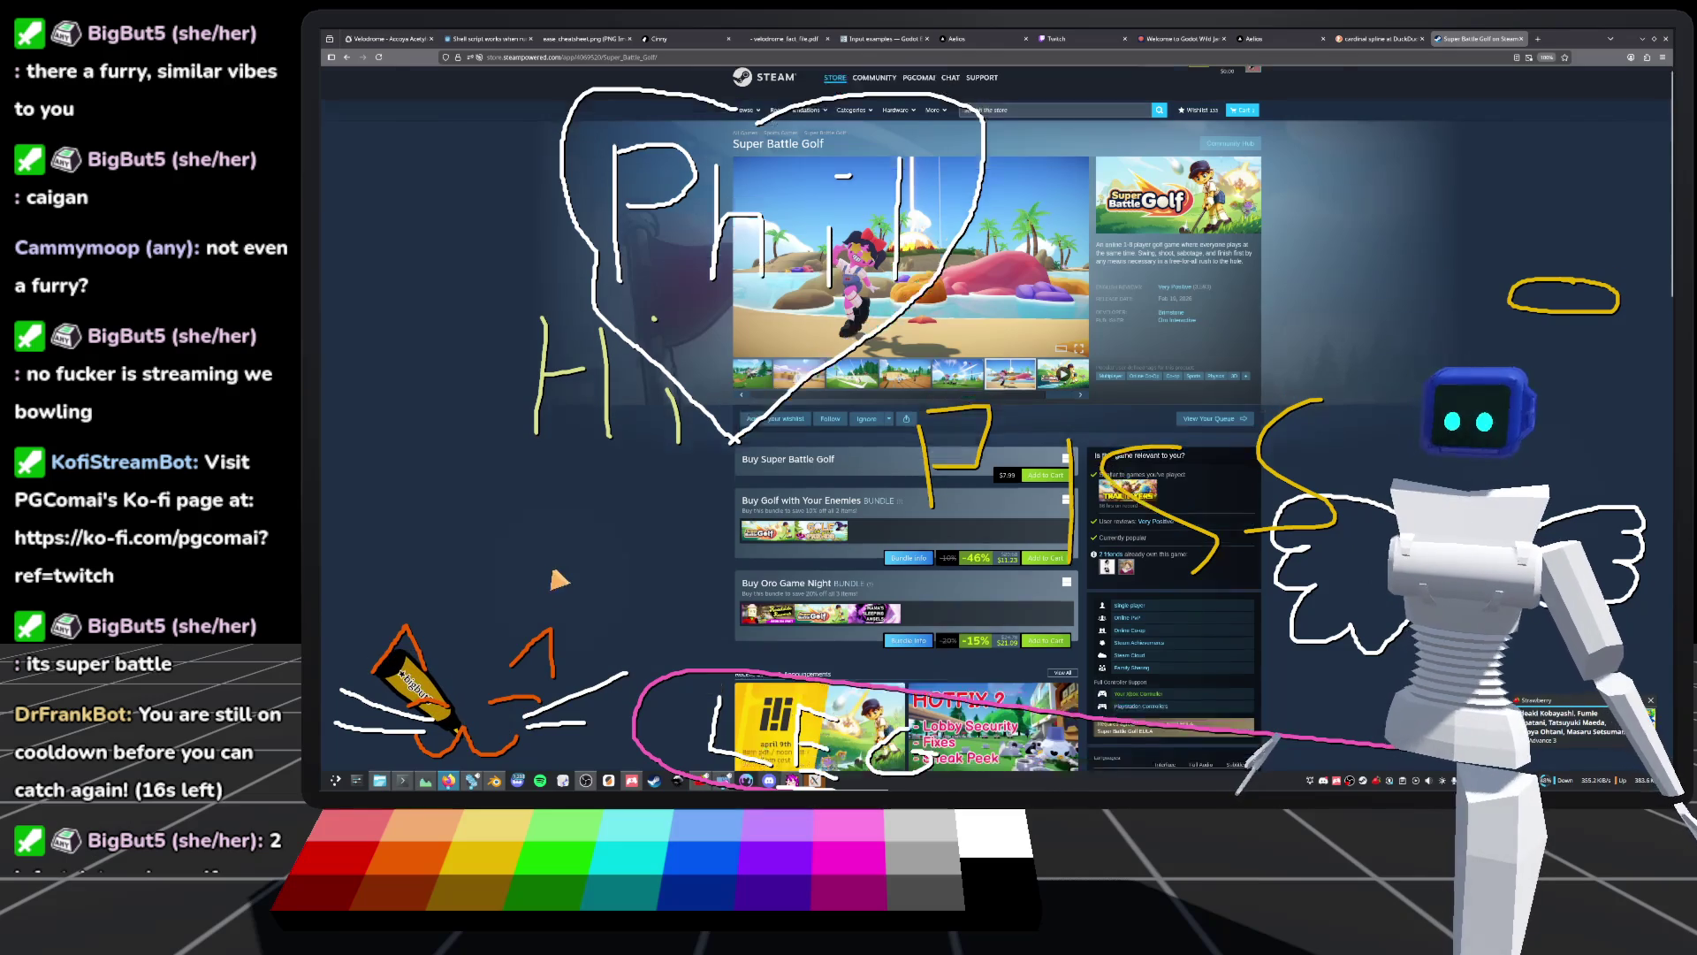
scroll(559, 579, down, 3)
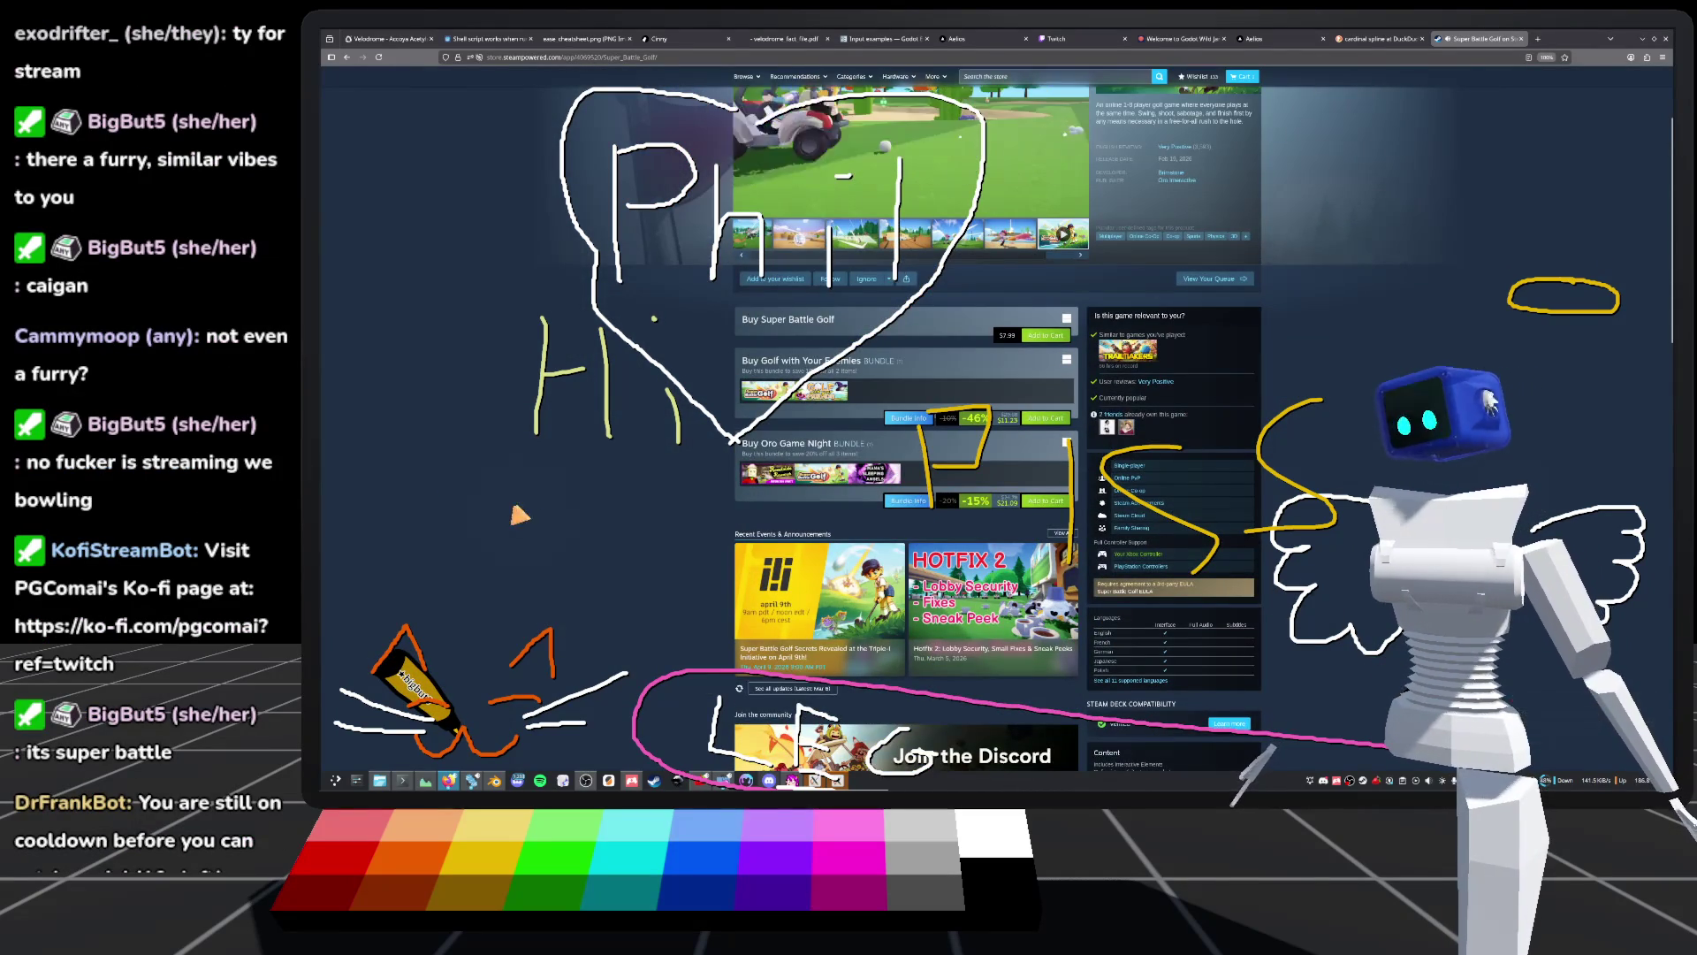
scroll(701, 473, up, 3)
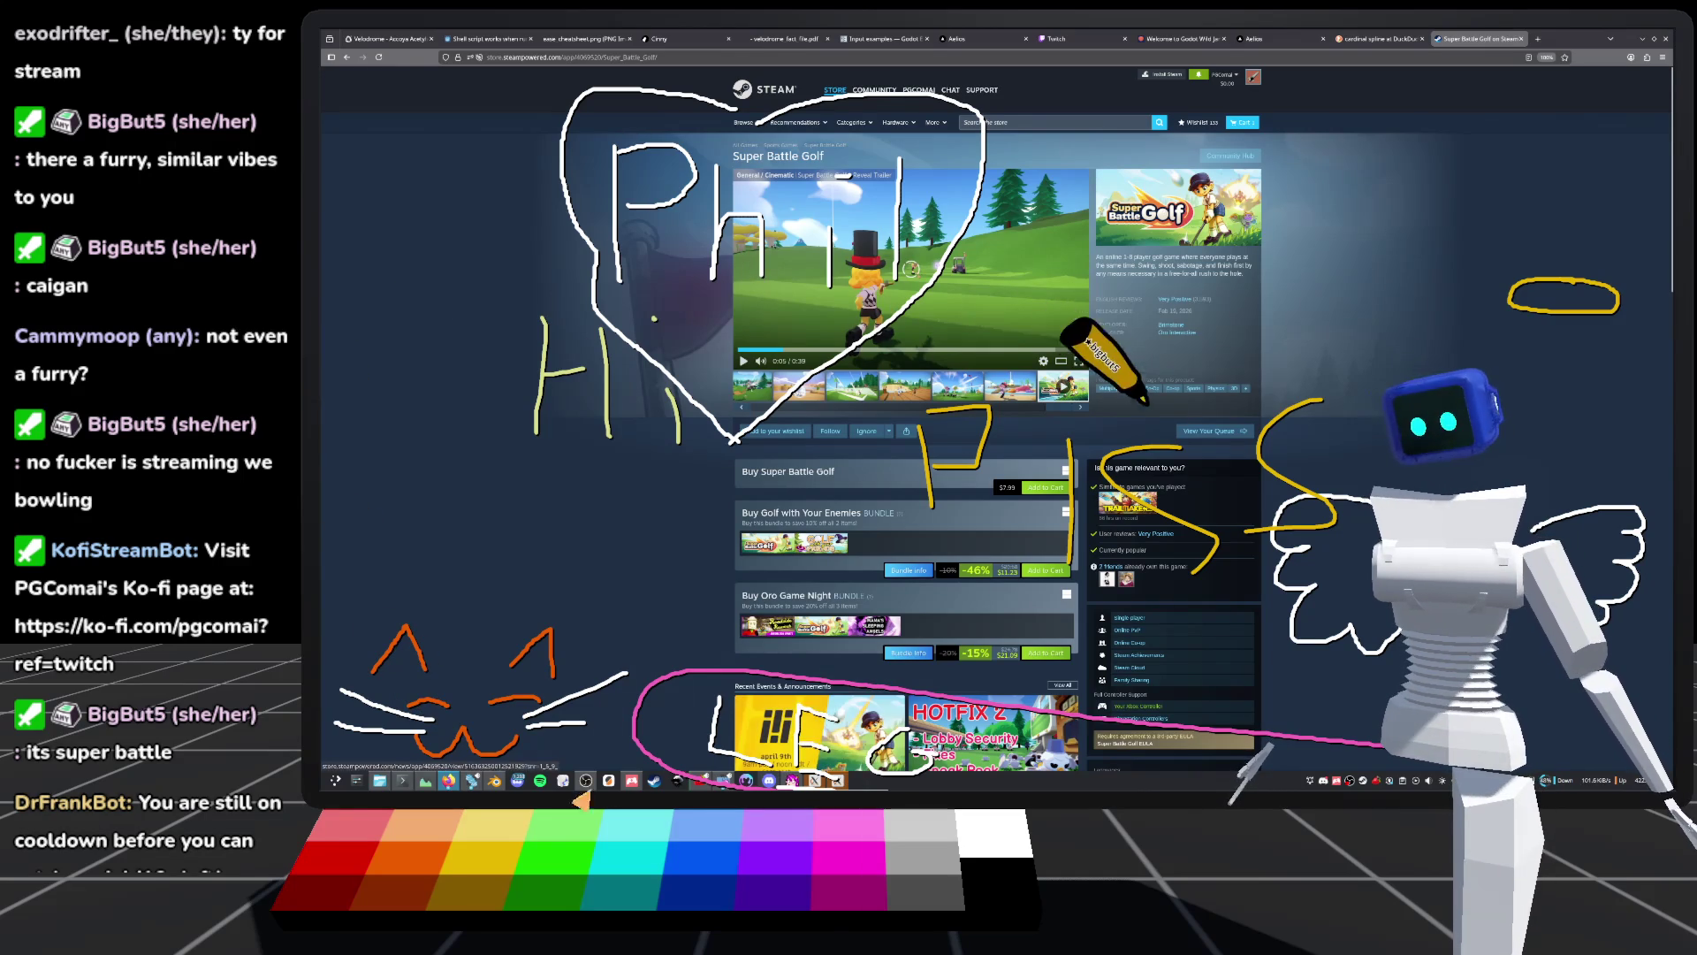
Step: Switch back to Godot and orbit and zoom around the 21_stage wooden tubes
click(471, 781)
mouse_move(1016, 599)
mouse_down()
mouse_move(1025, 490)
mouse_move(887, 415)
mouse_up()
scroll(887, 415, up, 5)
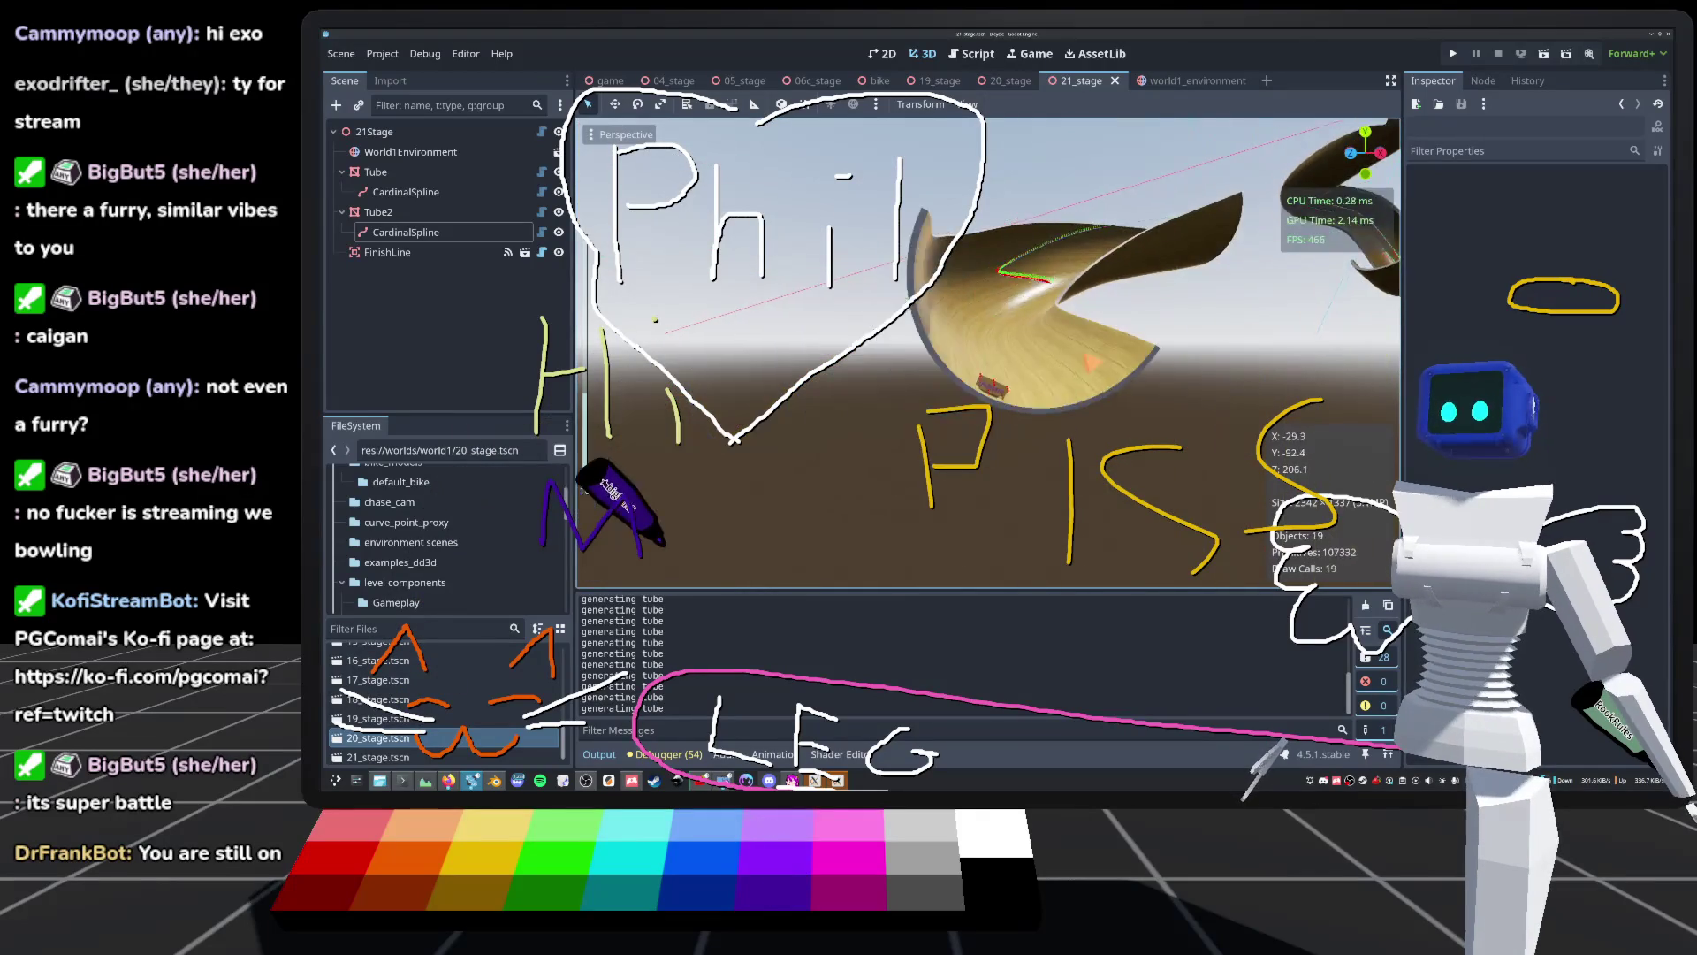
scroll(987, 353, down, 3)
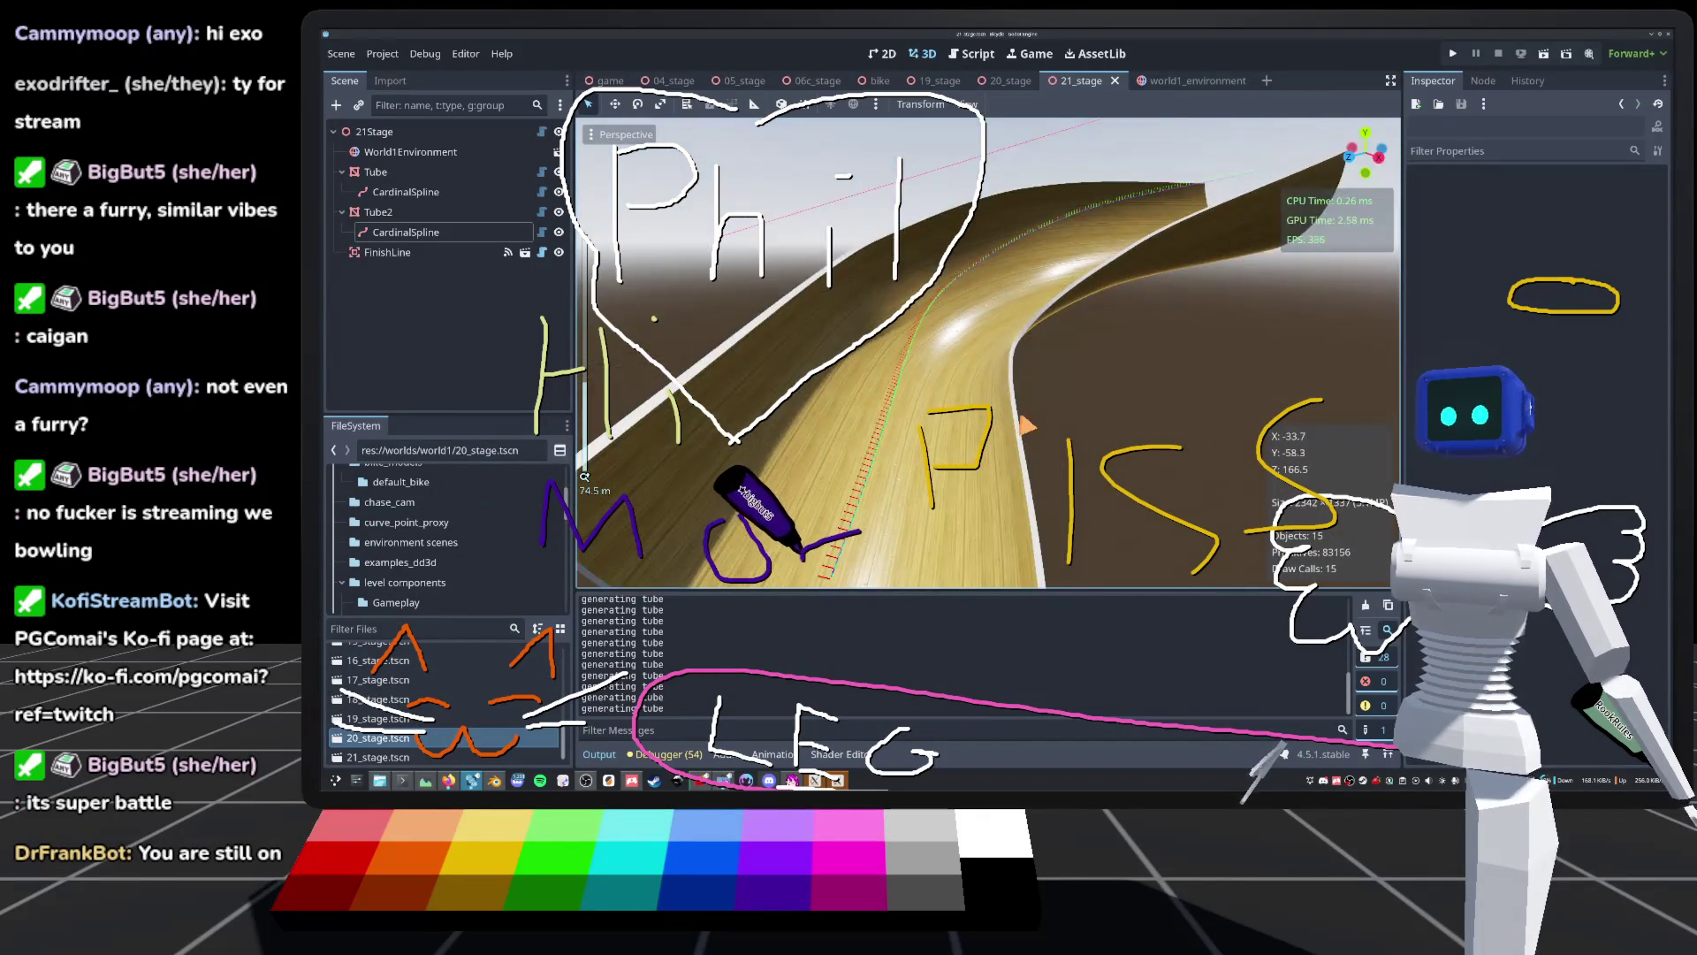
scroll(987, 353, down, 3)
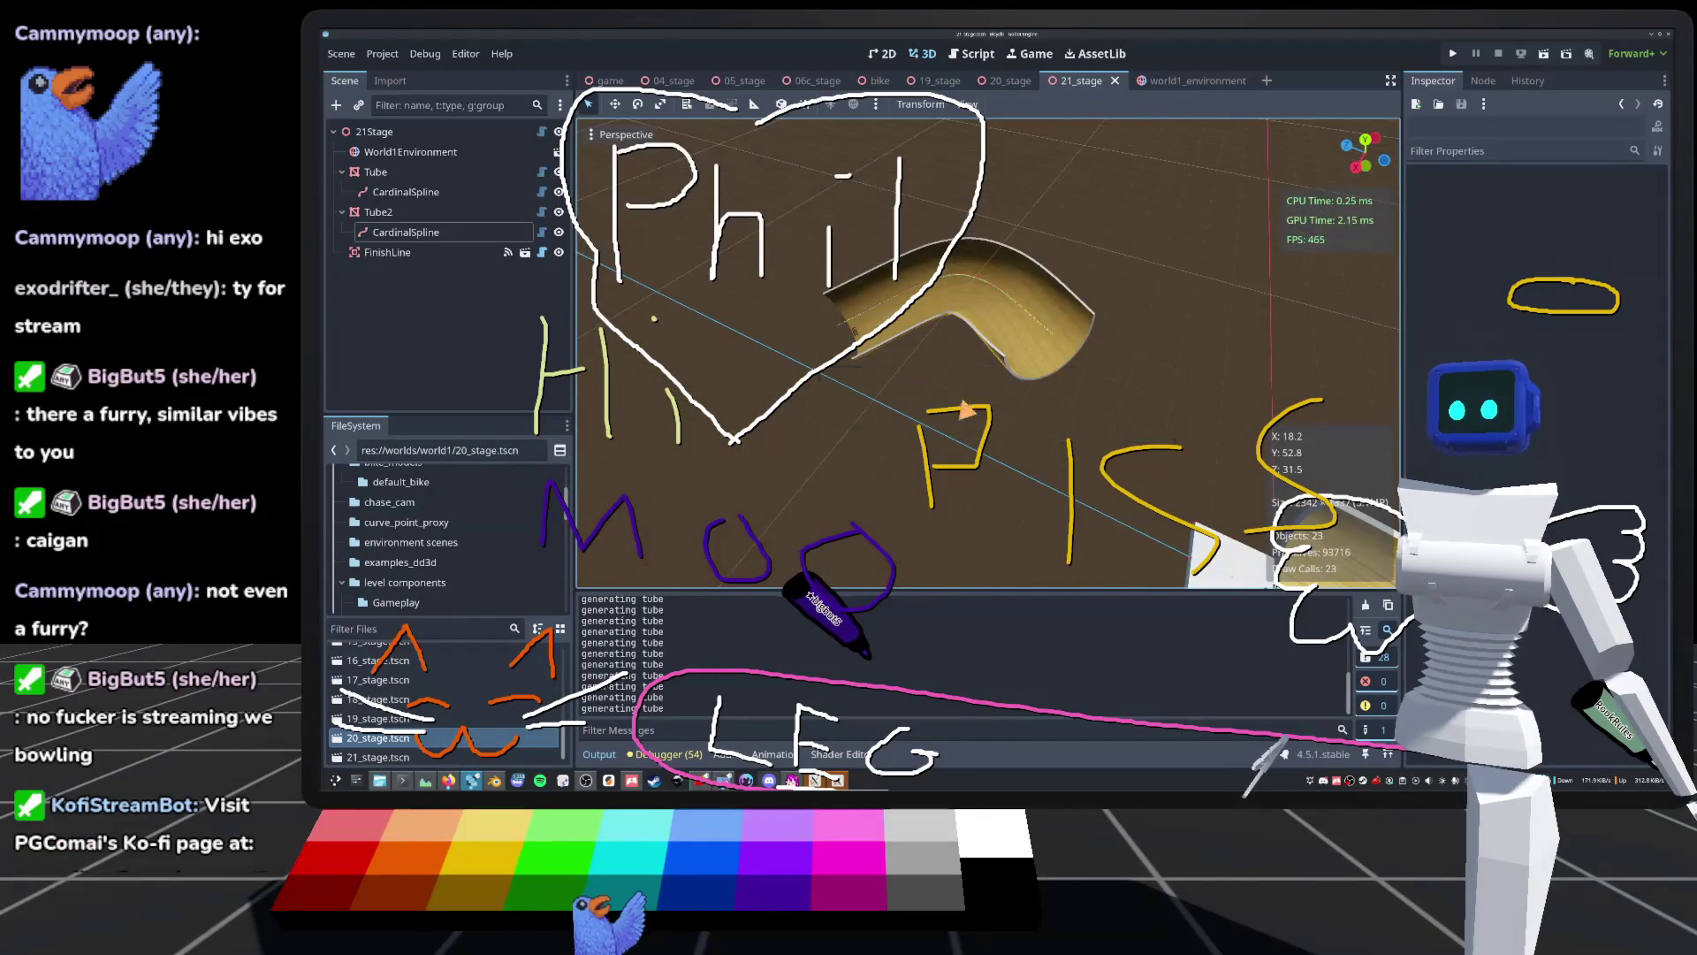
drag(987, 354, 919, 362)
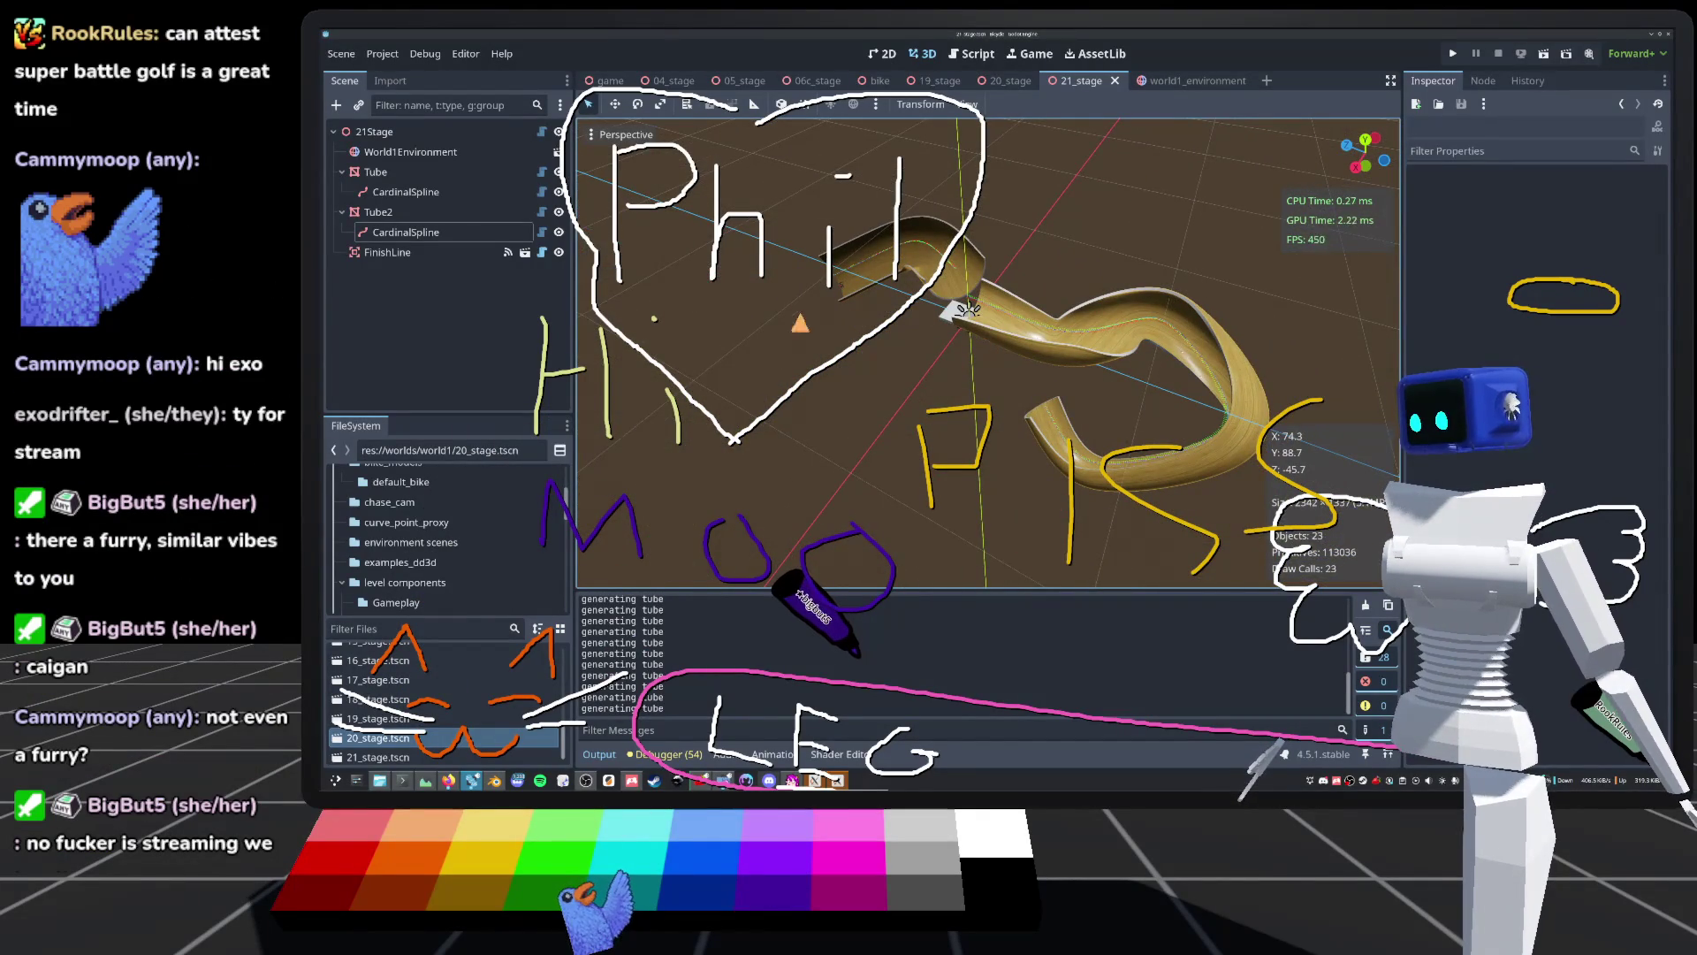